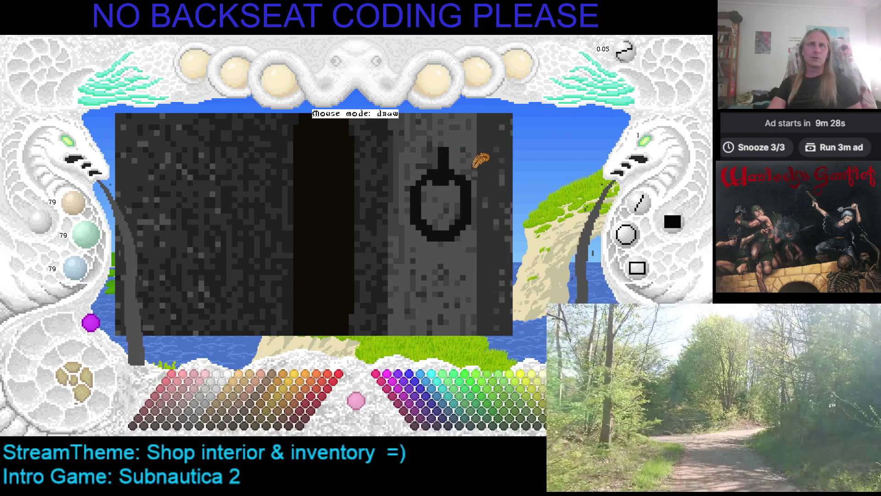
Step: Sample several door greys, ending on the ring outline's near-black as the drawing colour
right_click(433, 165)
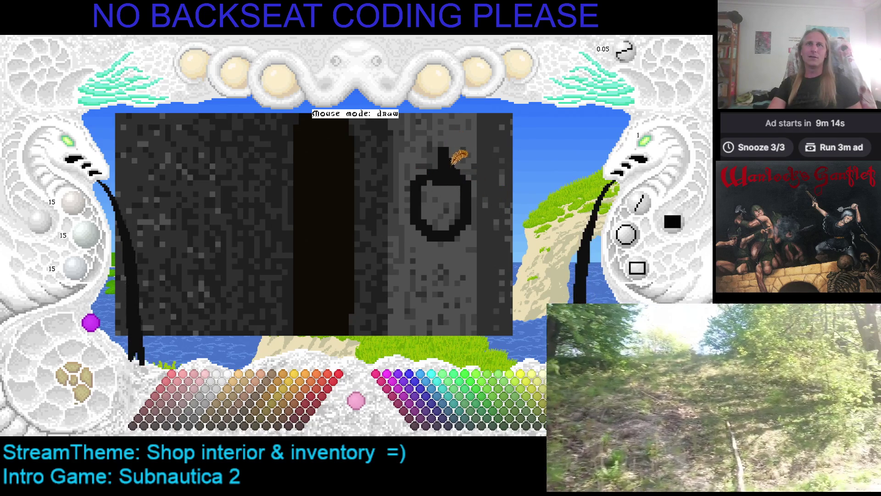
right_click(447, 151)
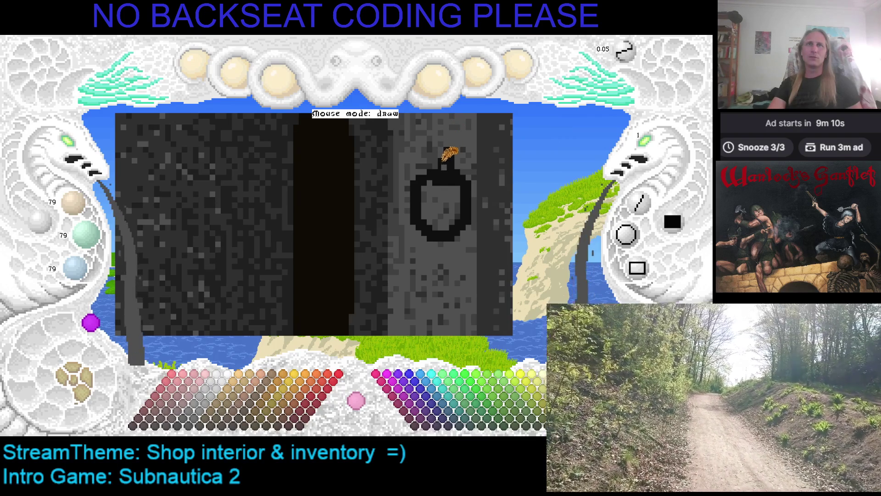
right_click(436, 155)
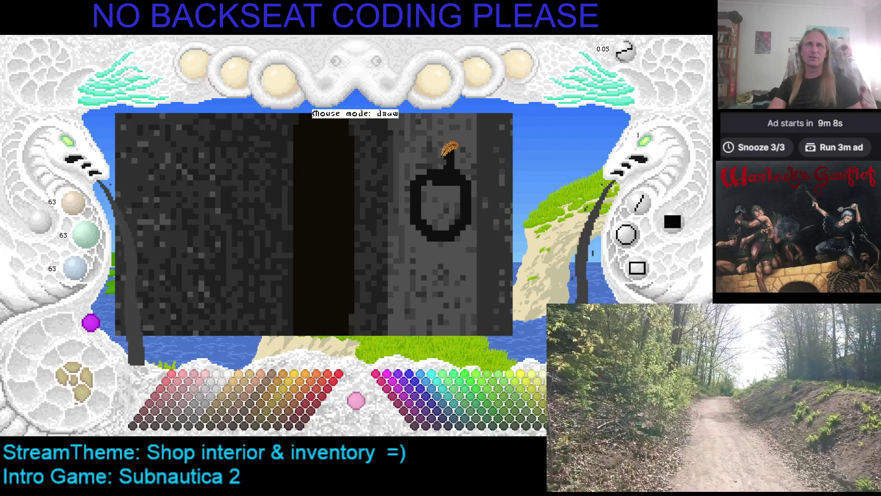
right_click(451, 141)
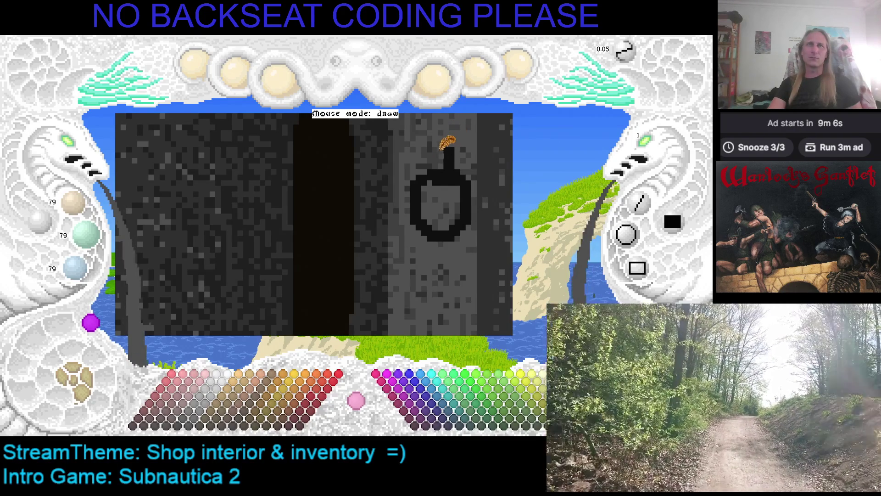
scroll(480, 147, down, 1)
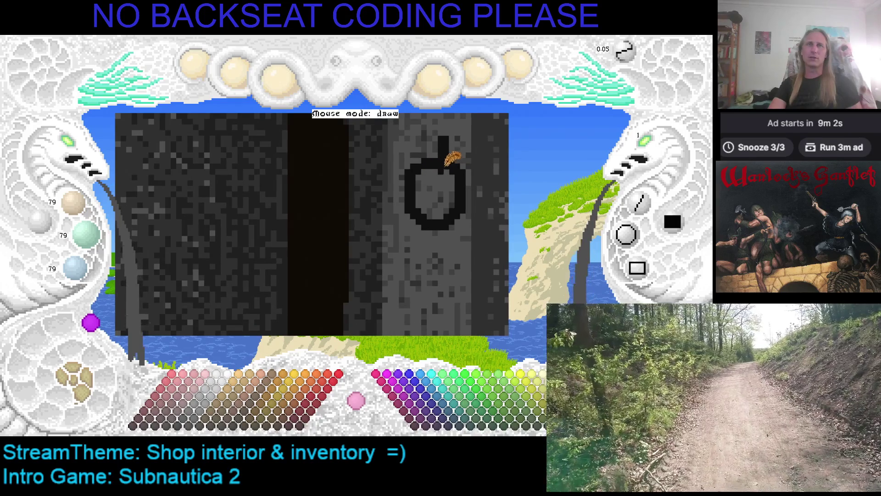
right_click(440, 167)
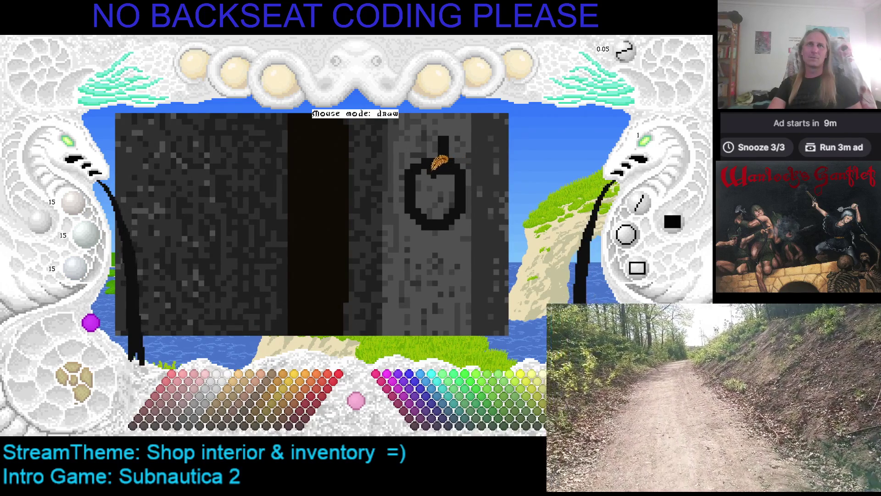
scroll(445, 196, up, 1)
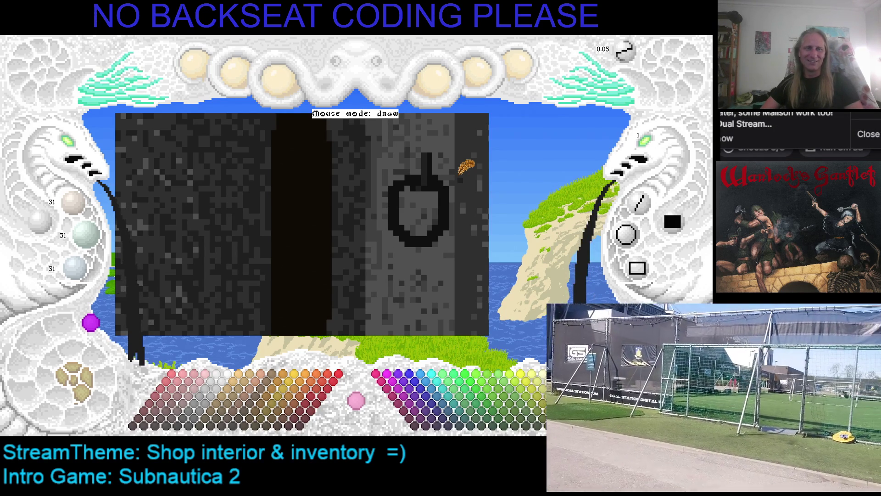
Step: Dismiss the stream notification and pan the view onto the door drawing
click(863, 135)
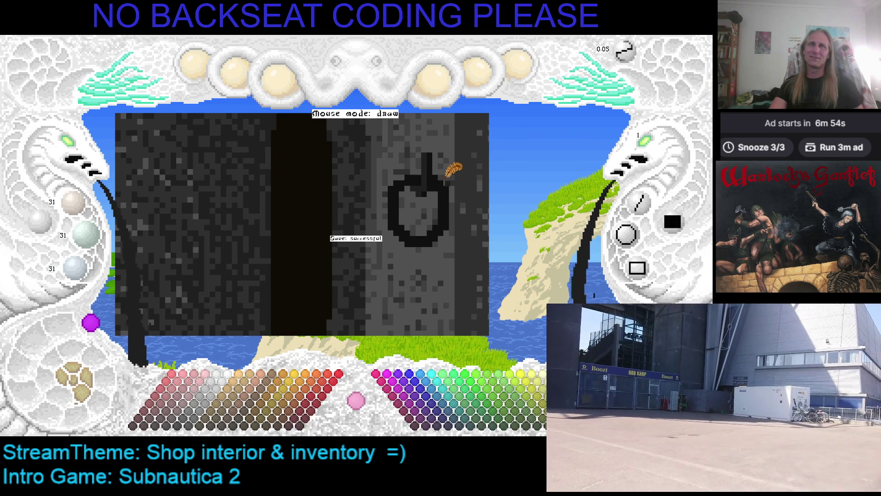
drag(470, 173, 412, 197)
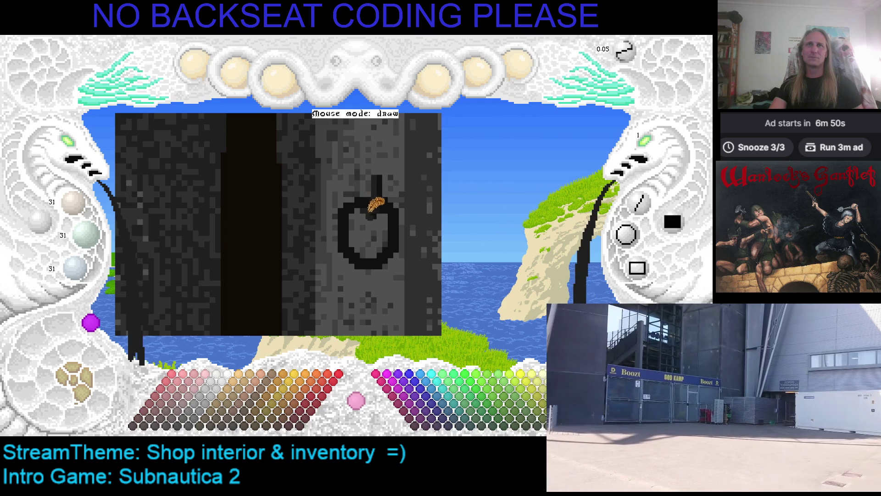
Step: Save the drawing, then draw a long, thick black shaft below the ring
key(ctrl+s)
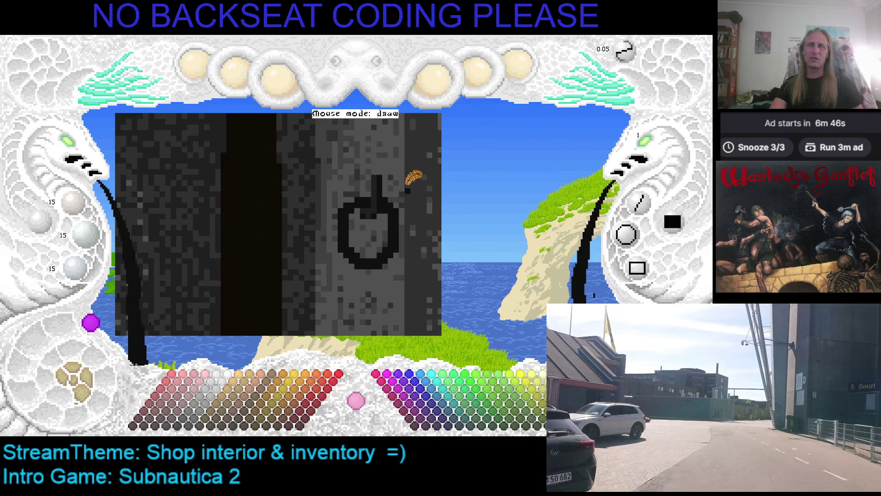
key(Down)
key(Left)
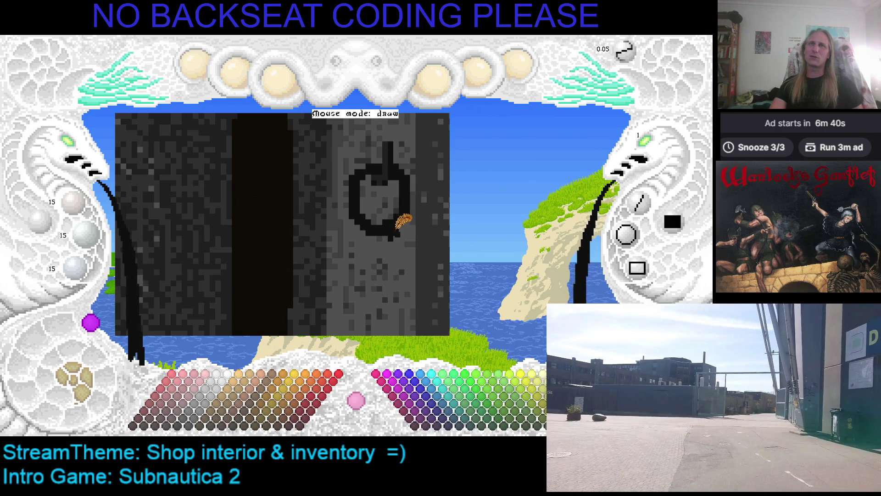
drag(388, 232, 390, 264)
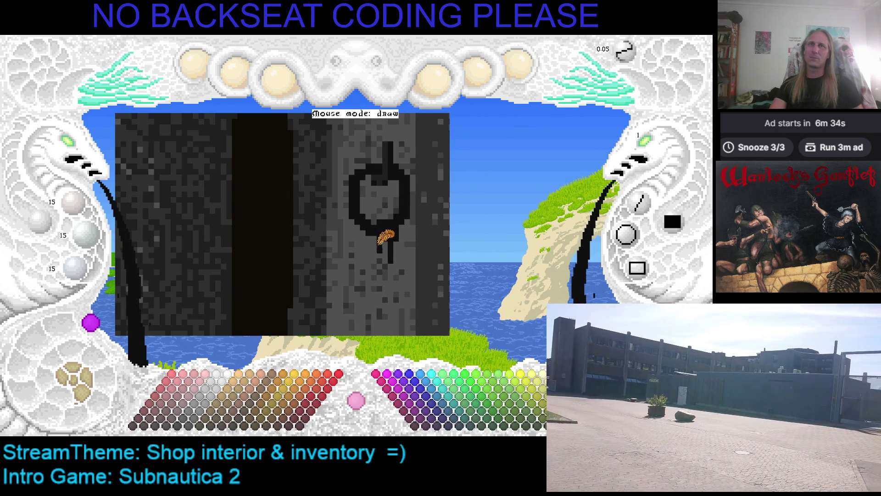
drag(379, 237, 378, 280)
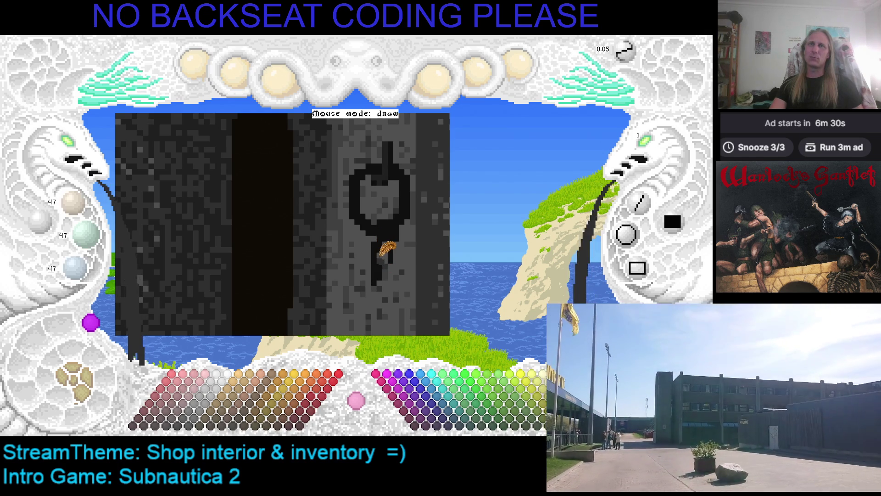
Step: Add black tooth pixels along the lower part of the key shaft
mouse_move(403, 255)
mouse_down()
mouse_move(387, 232)
mouse_move(361, 245)
mouse_up()
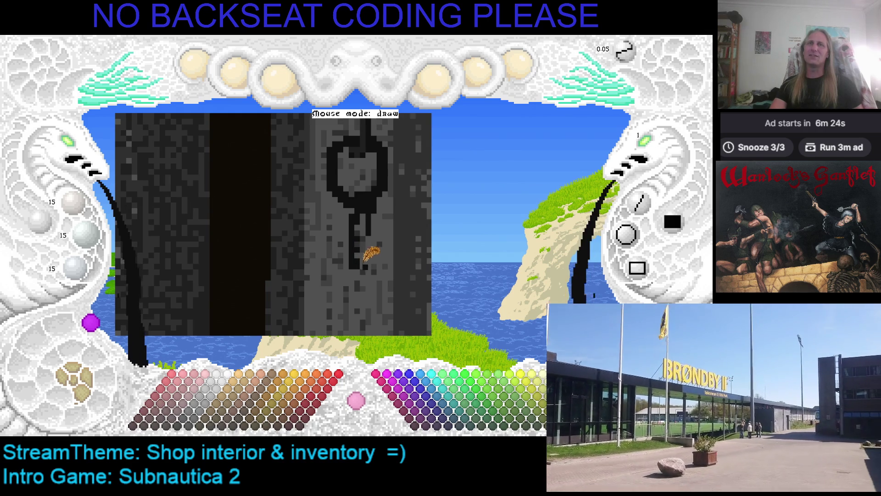
scroll(374, 230, up, 1)
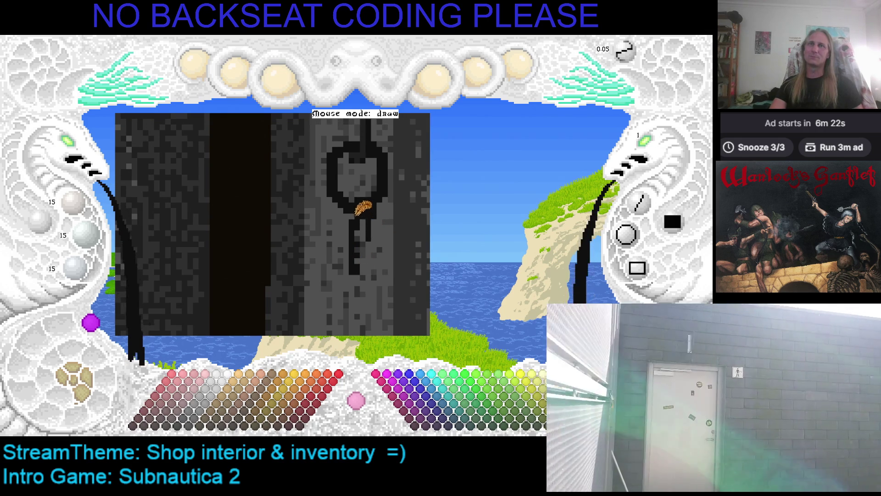
right_click(363, 220)
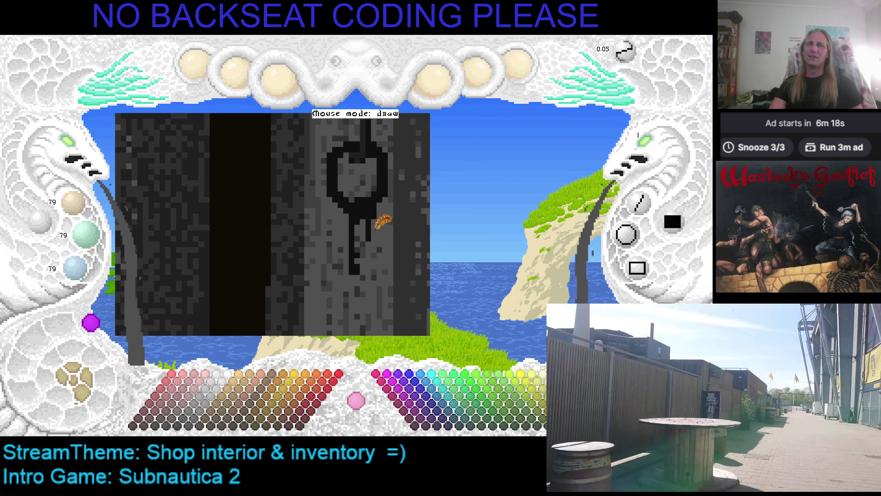
right_click(370, 236)
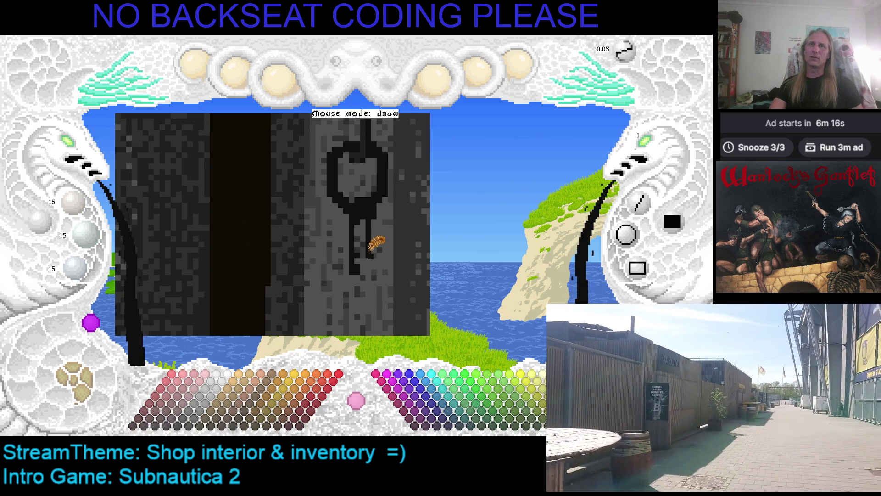
click(371, 263)
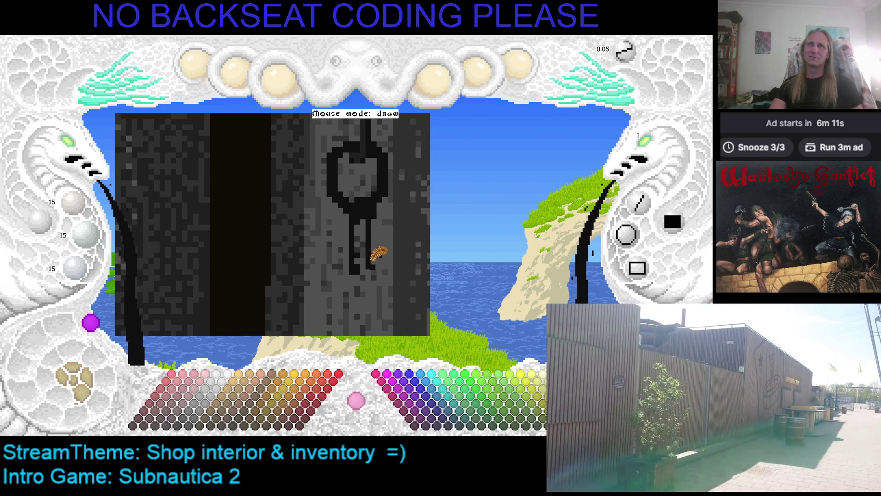
click(385, 263)
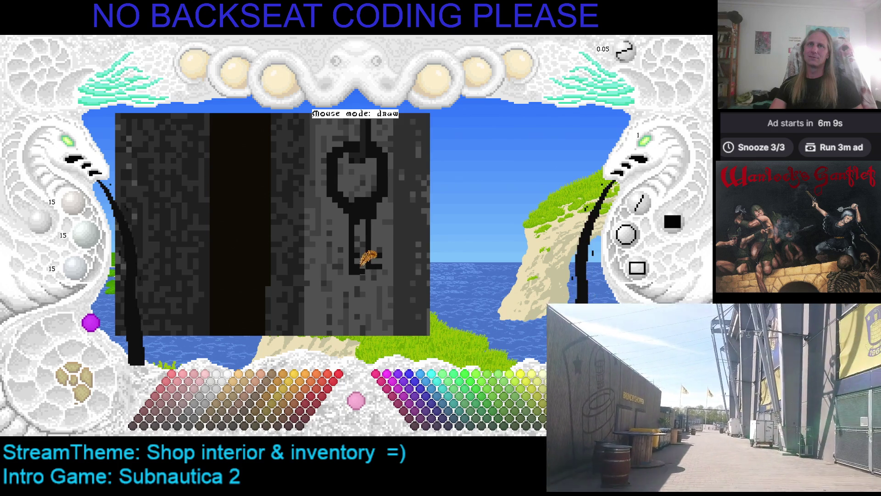
right_click(374, 251)
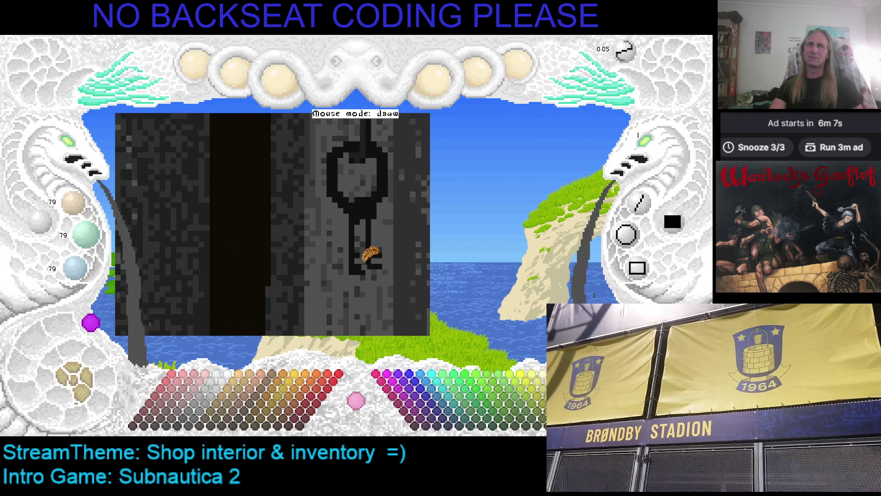
Step: Paint over part of the key teeth in grey and save the drawing
drag(364, 252, 390, 230)
key(ctrl+s)
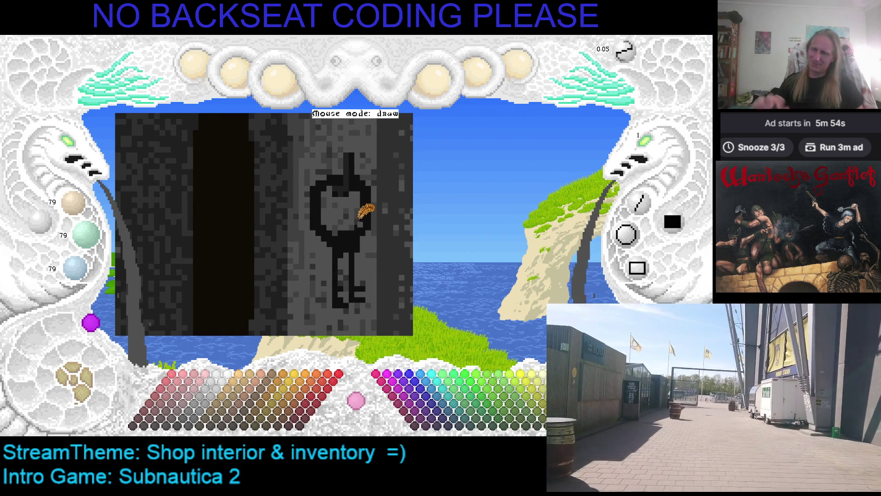
right_click(345, 237)
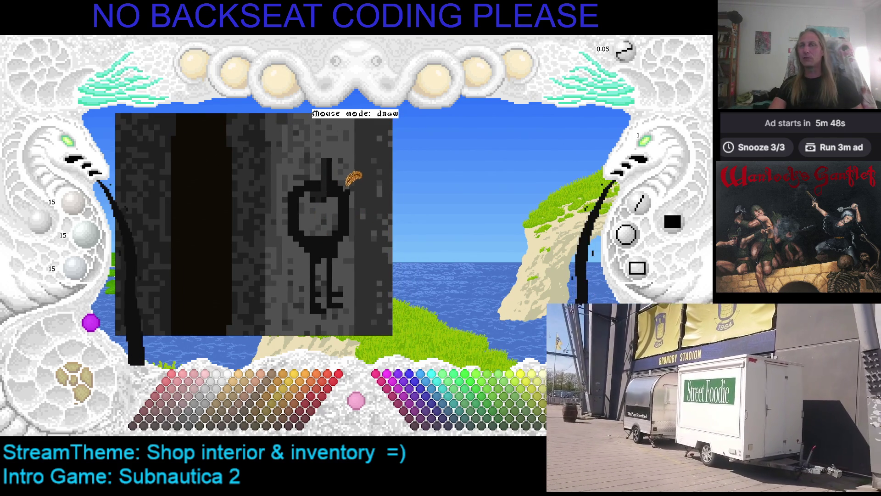
right_click(339, 196)
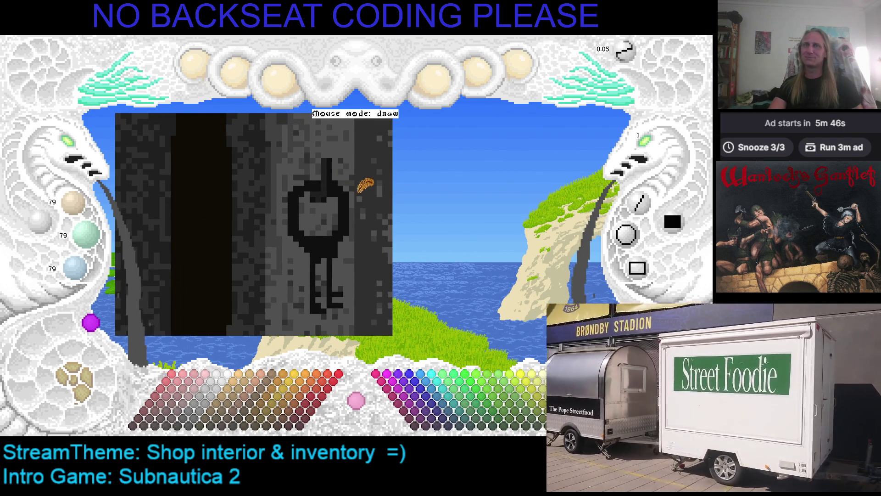
Step: Draw a black stroke running down-left from the ring beside the key shaft
right_click(340, 189)
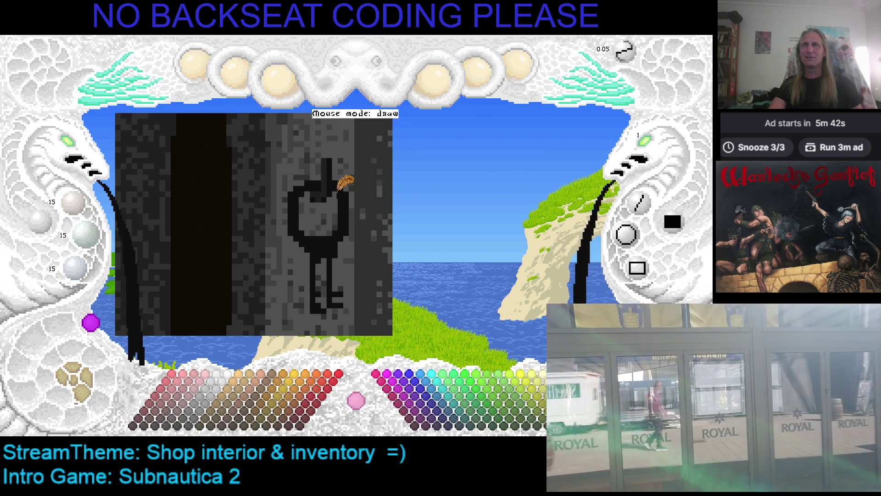
right_click(331, 195)
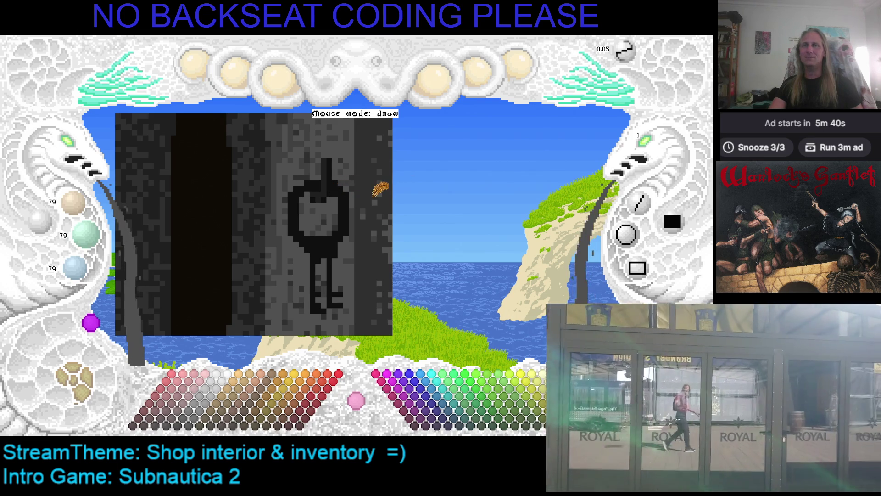
scroll(354, 193, down, 1)
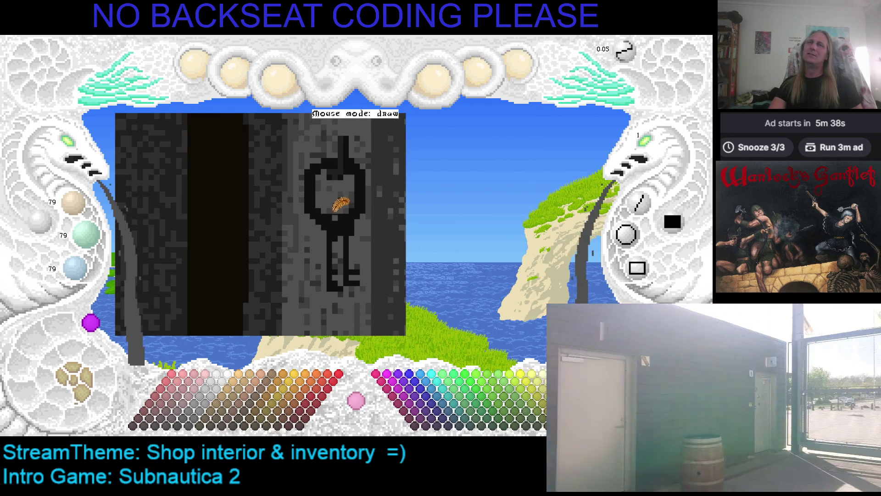
scroll(337, 189, down, 1)
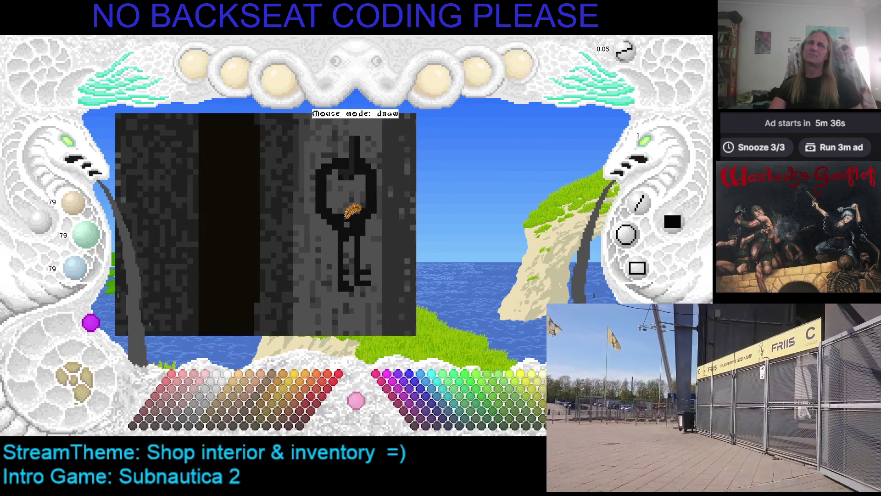
right_click(347, 215)
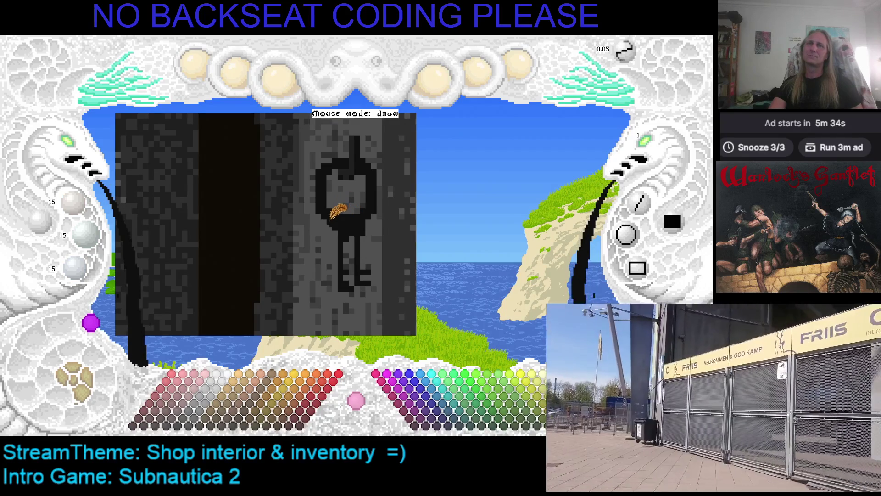
drag(334, 221, 323, 269)
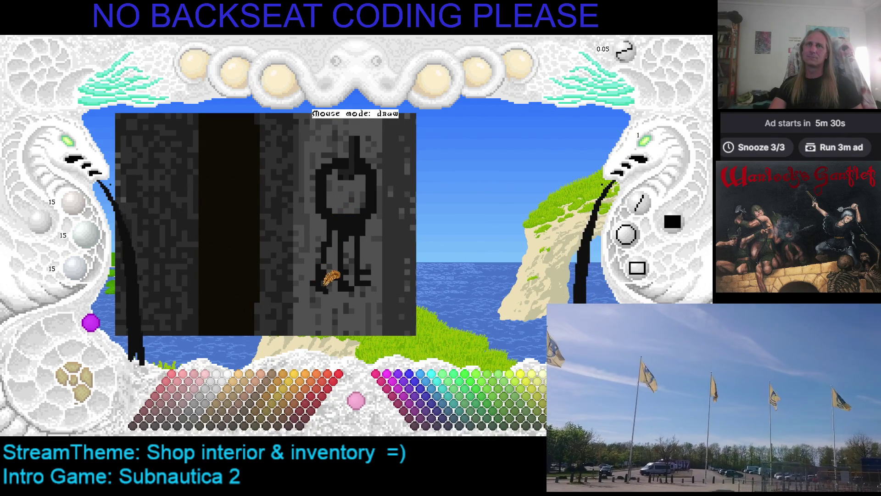
right_click(335, 267)
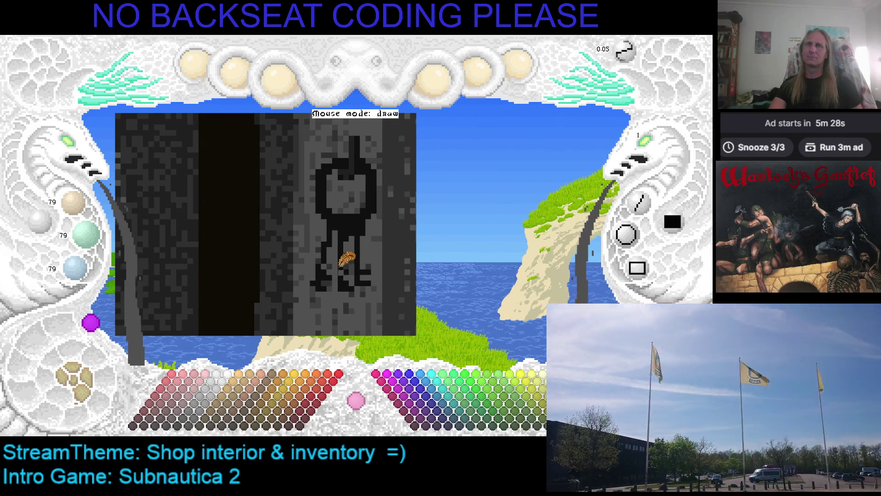
right_click(318, 275)
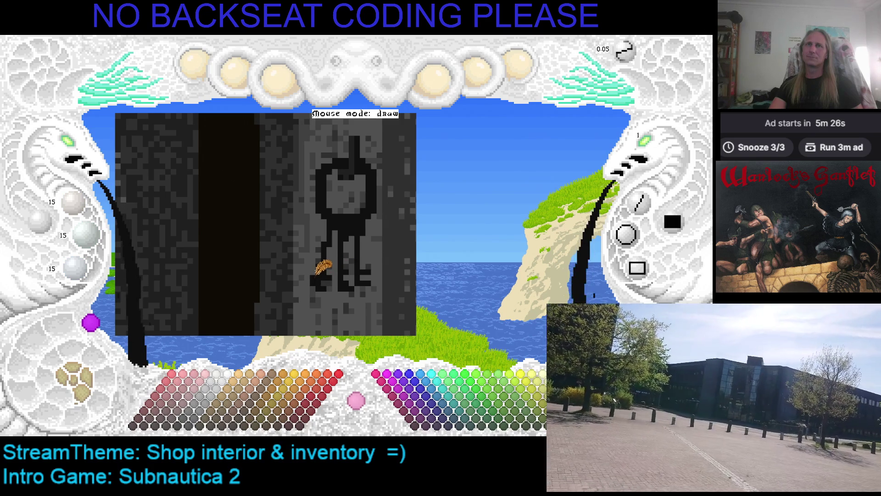
right_click(323, 277)
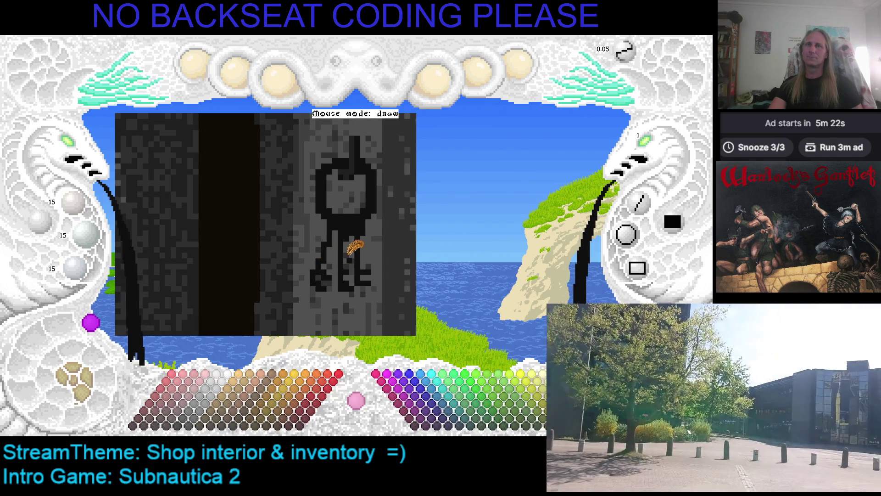
right_click(354, 207)
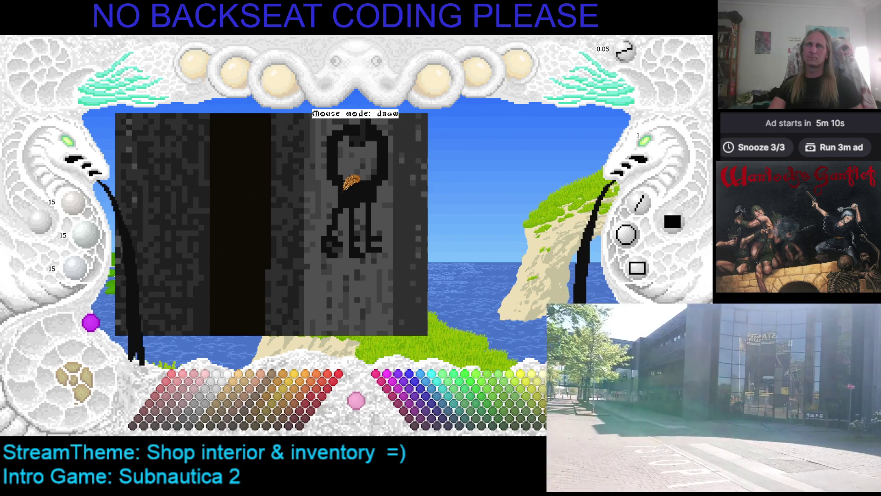
scroll(328, 216, up, 4)
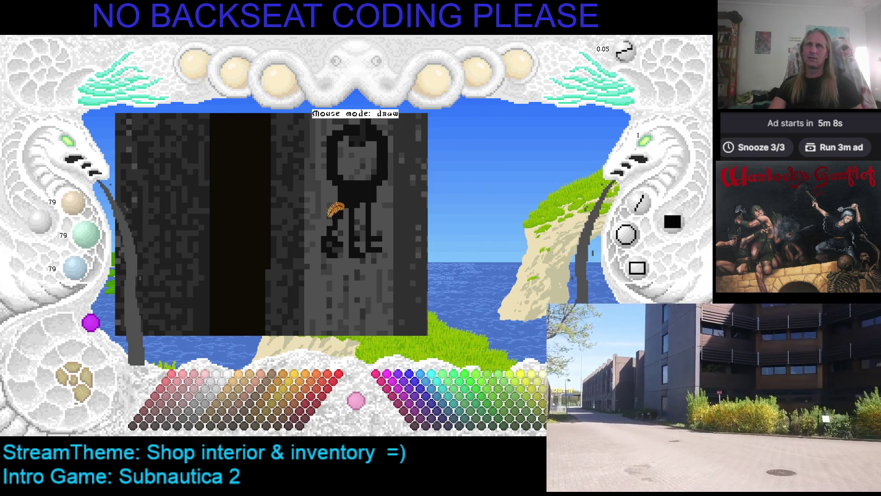
scroll(339, 220, down, 4)
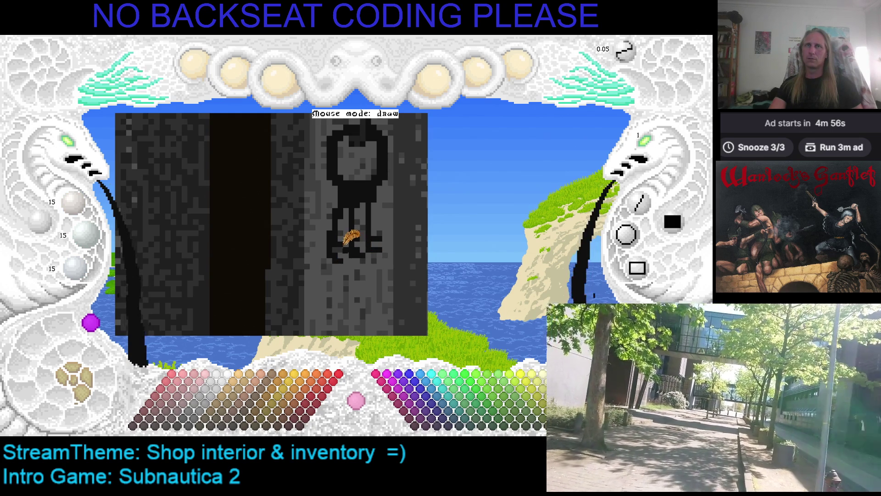
key(Right)
key(Up)
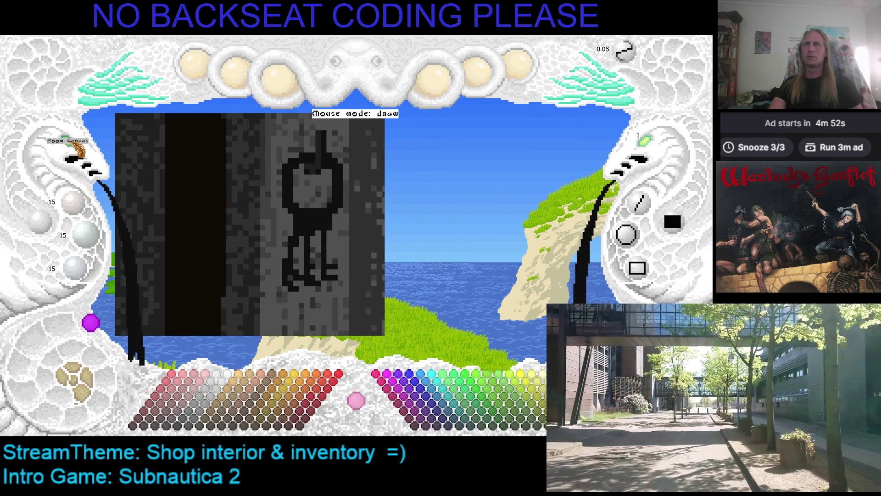
Step: Zoom out over the shop, including the shelves and shopkeeper, then back toward the stone column
key(minus)
key(plus)
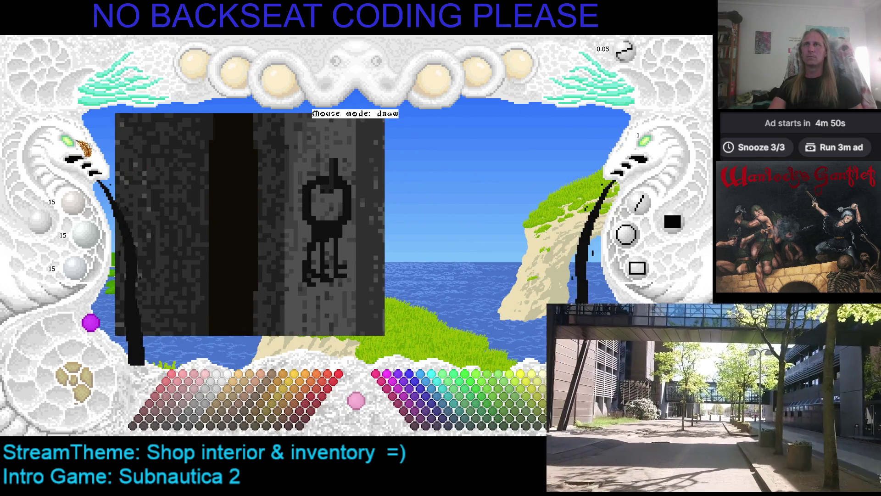
key(plus)
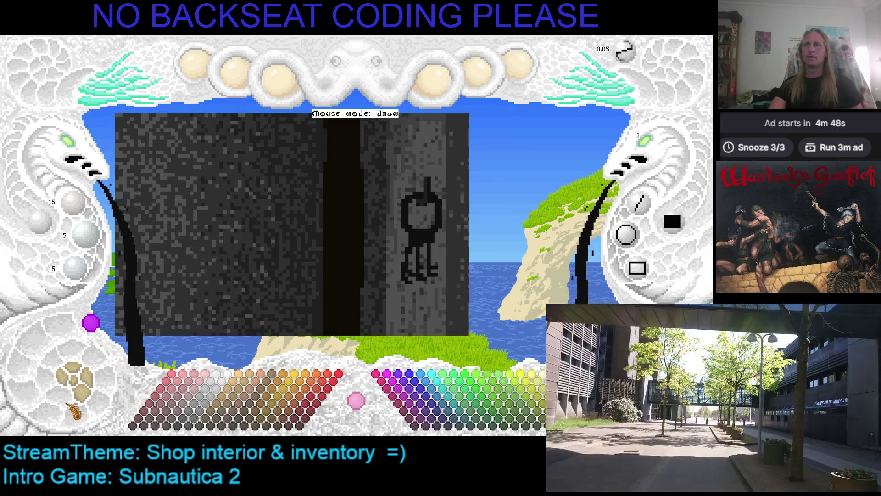
key(plus)
key(plus)
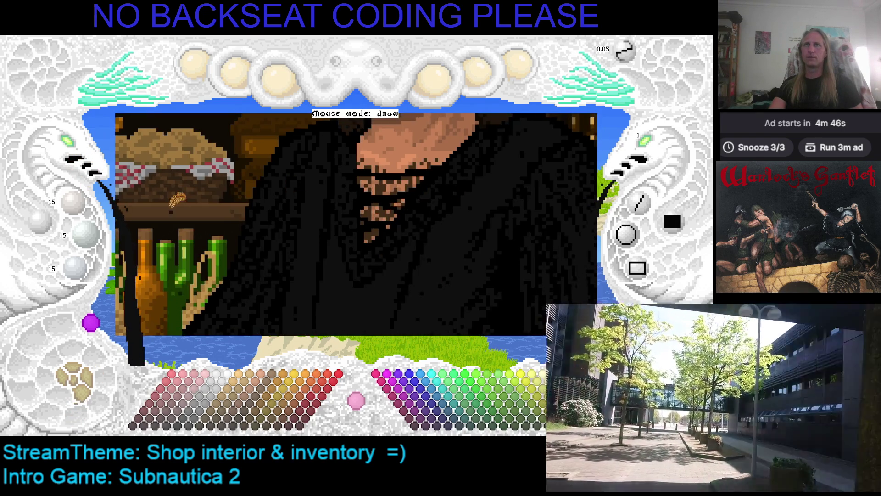
key(minus)
key(minus)
key(minus)
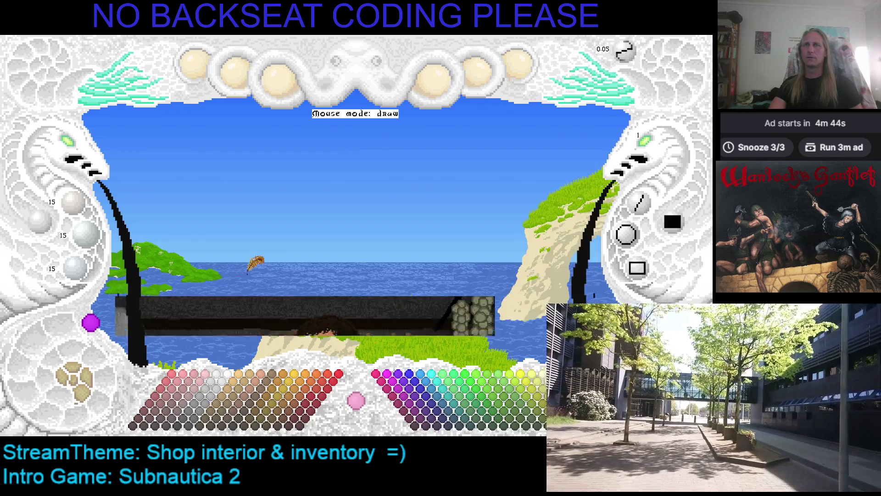
key(minus)
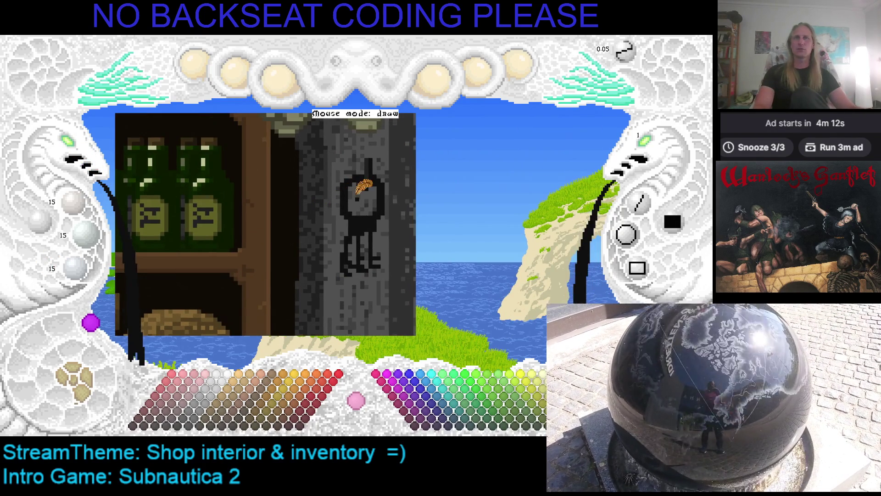
Step: Mark a rectangle around the hanging key figure with Demarc Toggle and capture it as a snippet
click(99, 102)
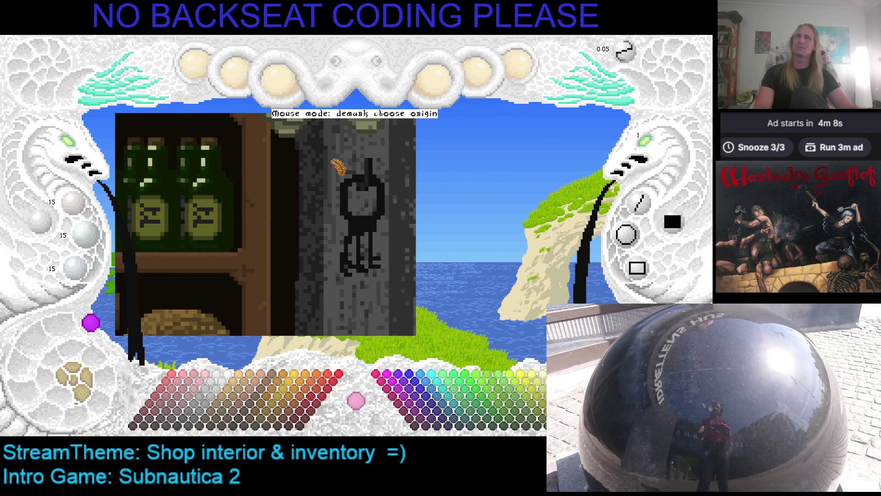
click(329, 155)
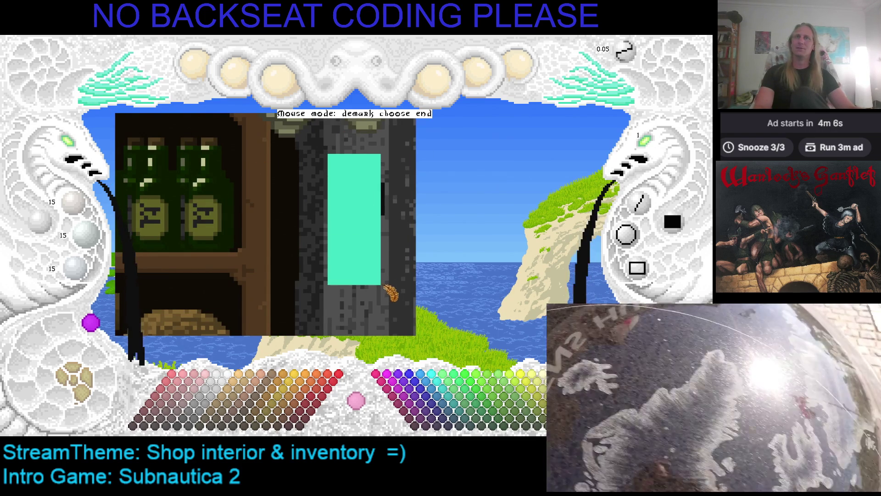
click(387, 289)
click(79, 398)
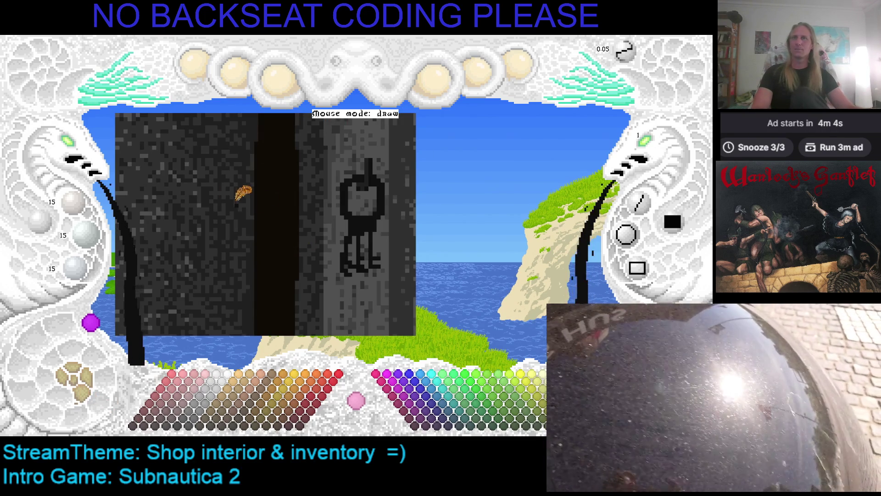
click(112, 115)
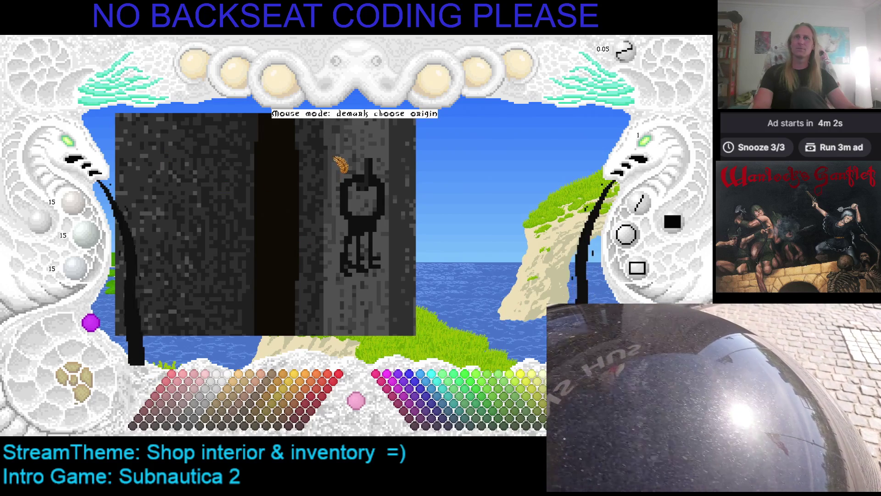
click(329, 154)
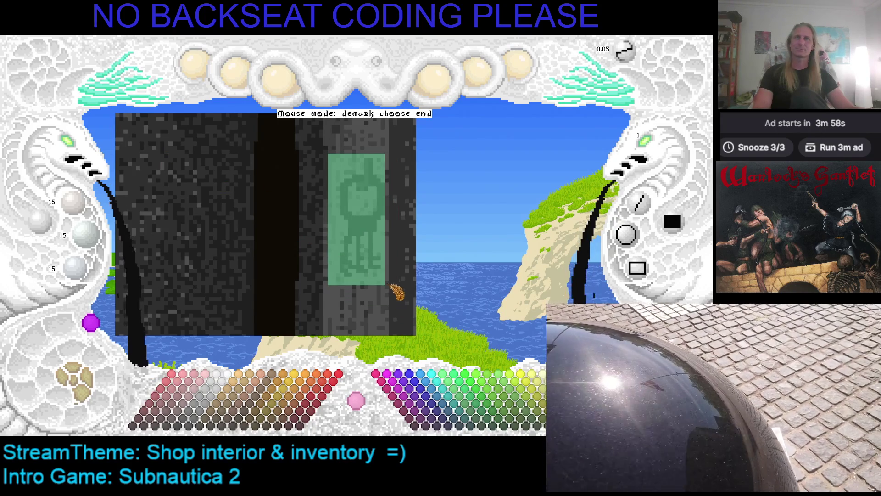
click(391, 282)
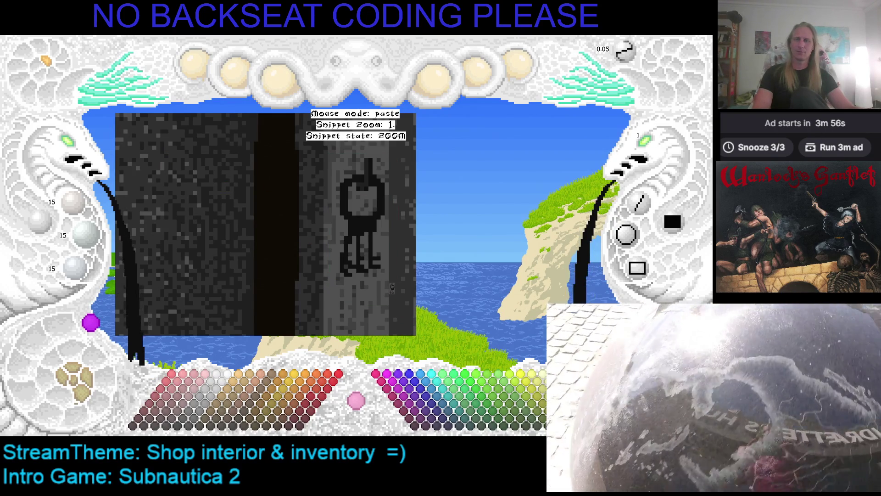
click(405, 251)
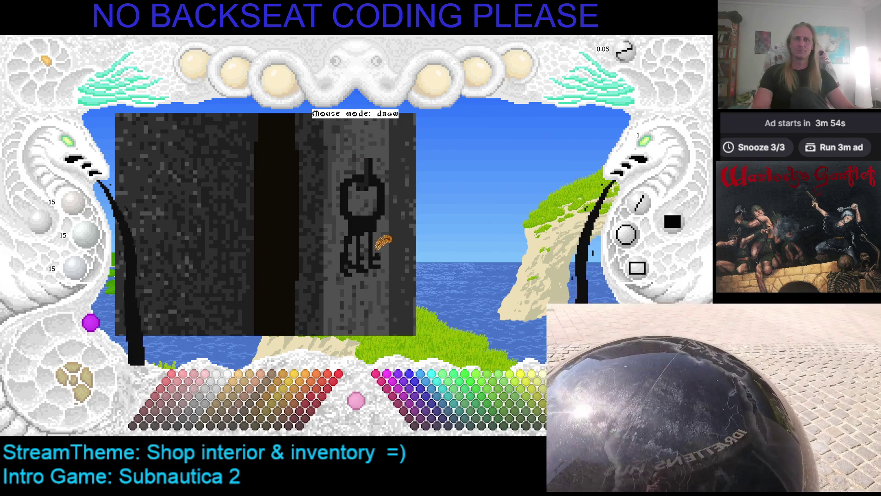
drag(384, 240, 361, 188)
drag(374, 244, 373, 222)
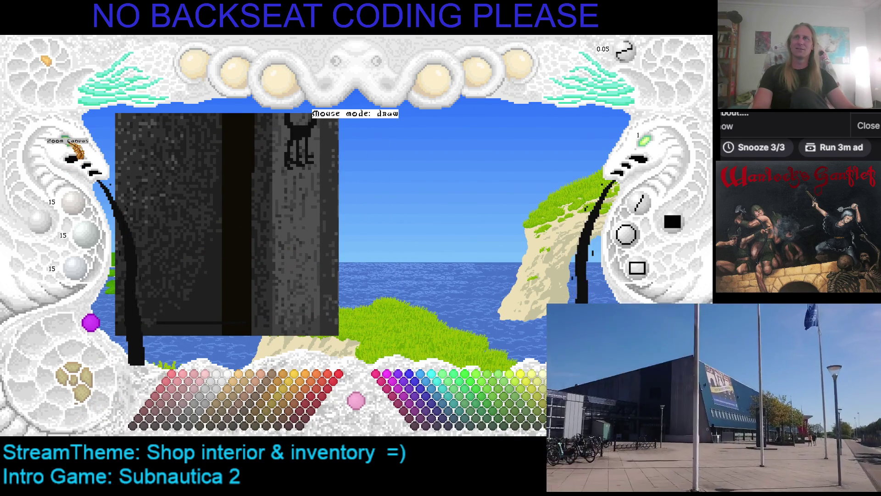
Step: Switch to pasting the captured key snippet and raise the snippet zoom to 8
key(ctrl+v)
scroll(404, 257, up, 2)
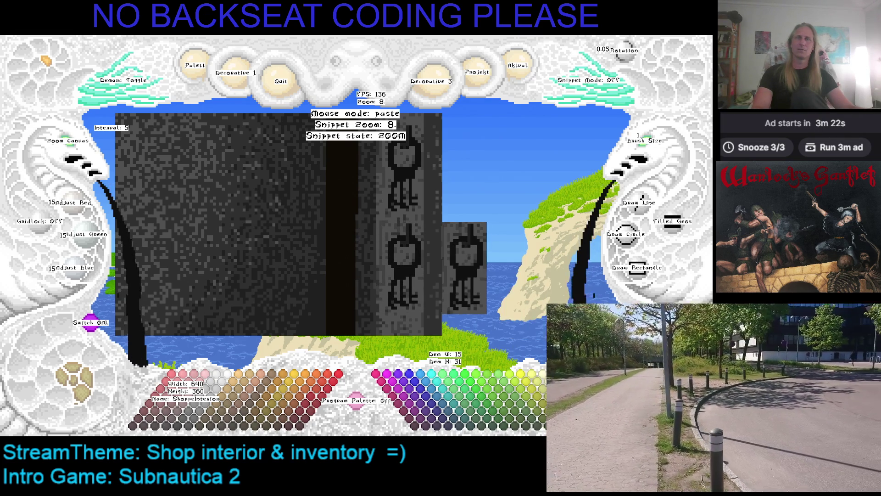
right_click(469, 220)
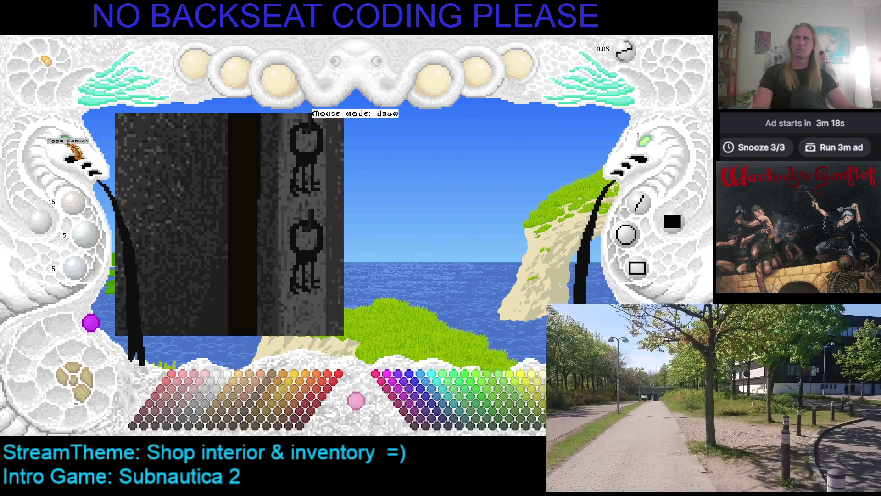
scroll(74, 151, up, 2)
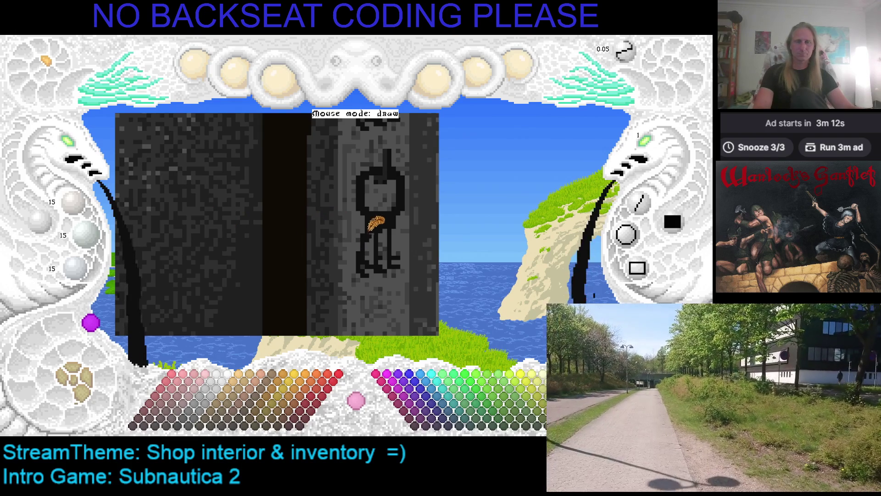
drag(382, 239, 336, 227)
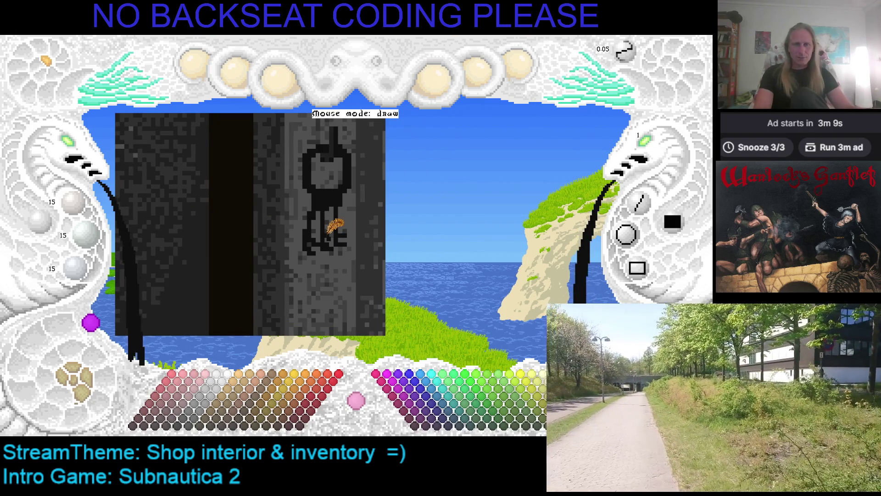
drag(328, 234, 345, 237)
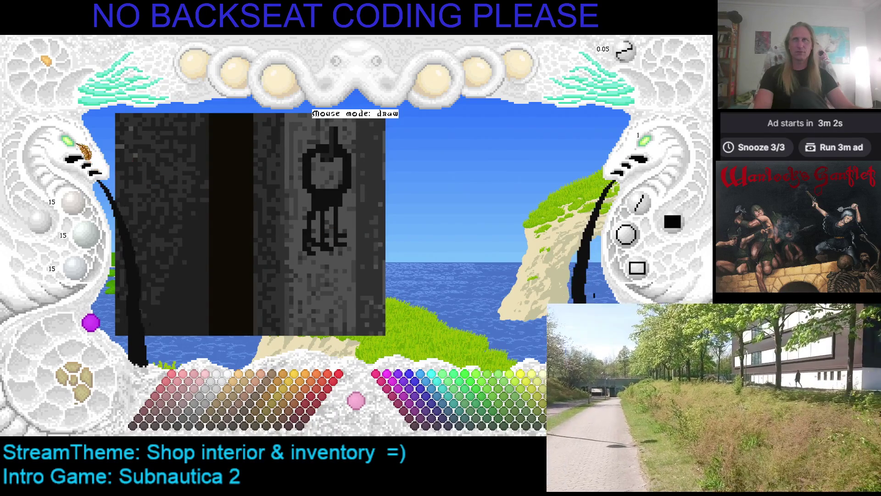
scroll(74, 149, up, 2)
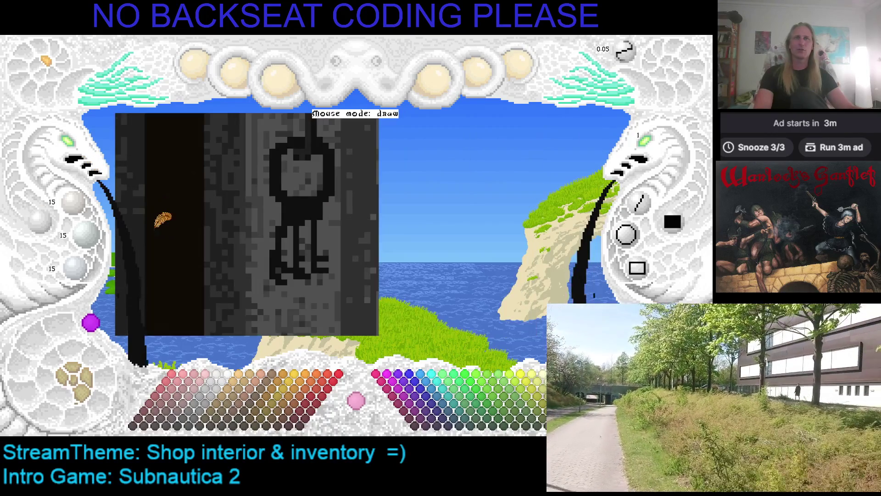
scroll(295, 167, up, 3)
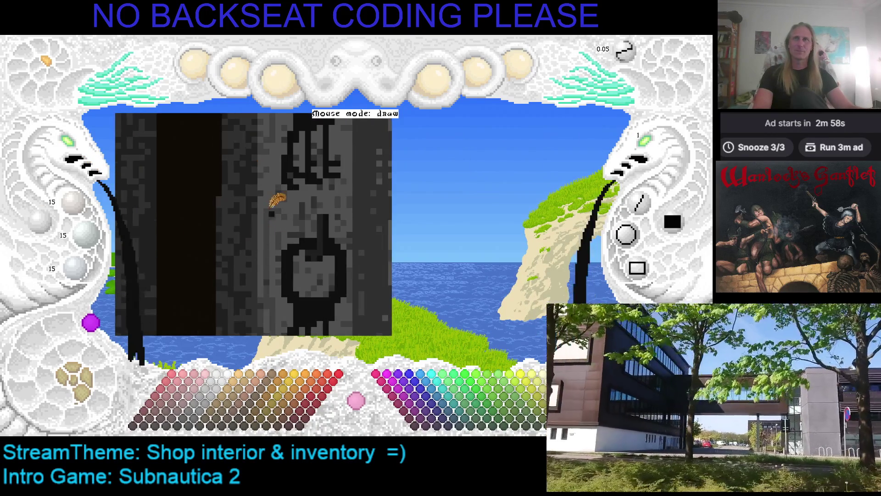
right_click(274, 195)
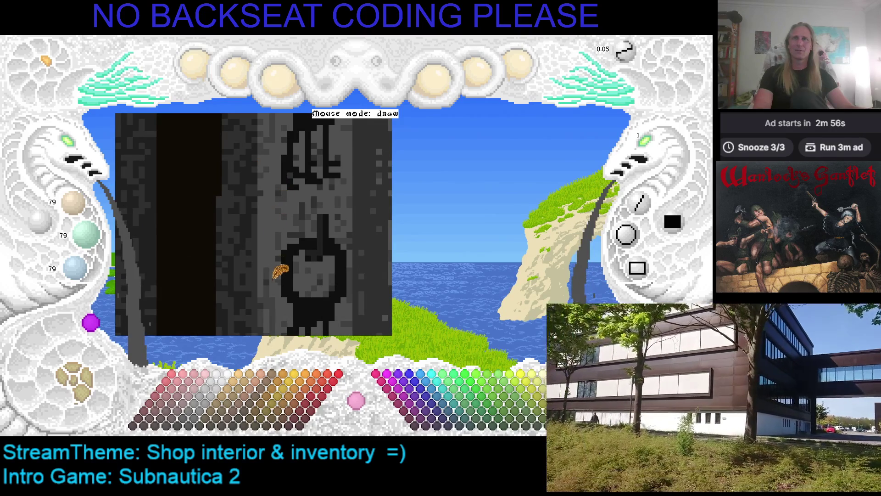
right_click(279, 234)
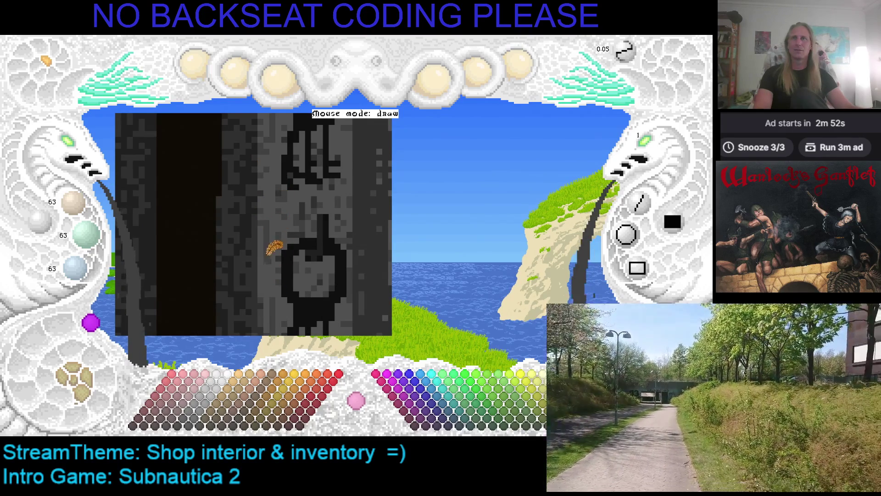
scroll(275, 271, up, 3)
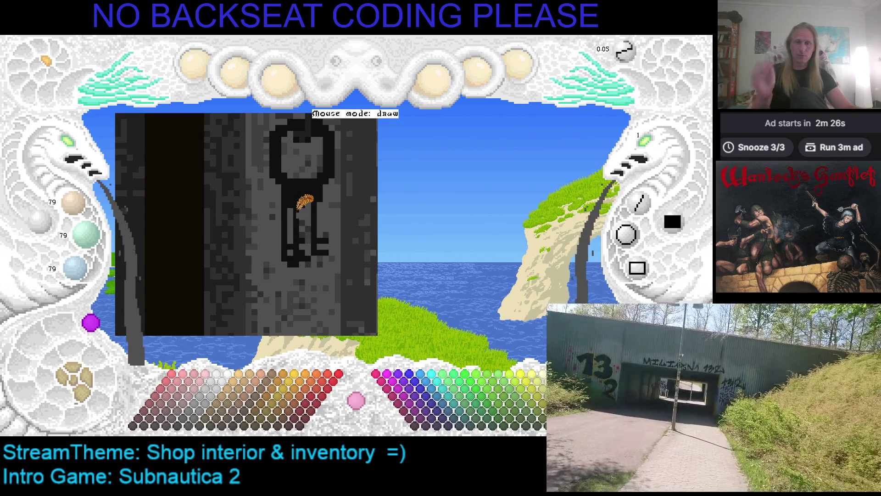
Step: Eyedrop the figure's black outline, then the stone wall's grey and lighter grey
scroll(320, 181, up, 1)
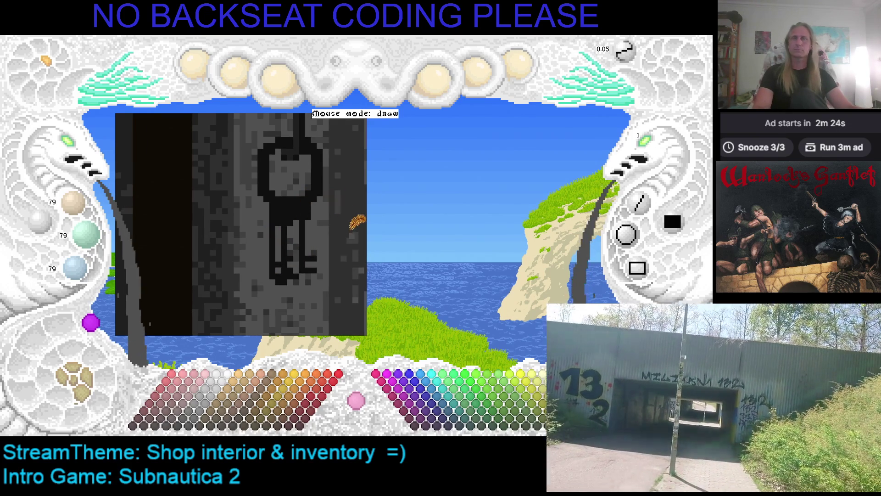
scroll(294, 212, down, 2)
scroll(292, 213, up, 1)
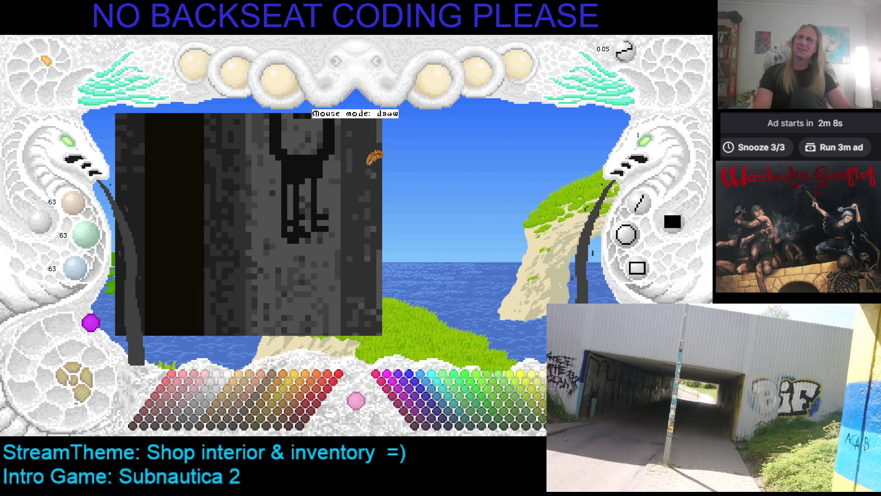
right_click(296, 179)
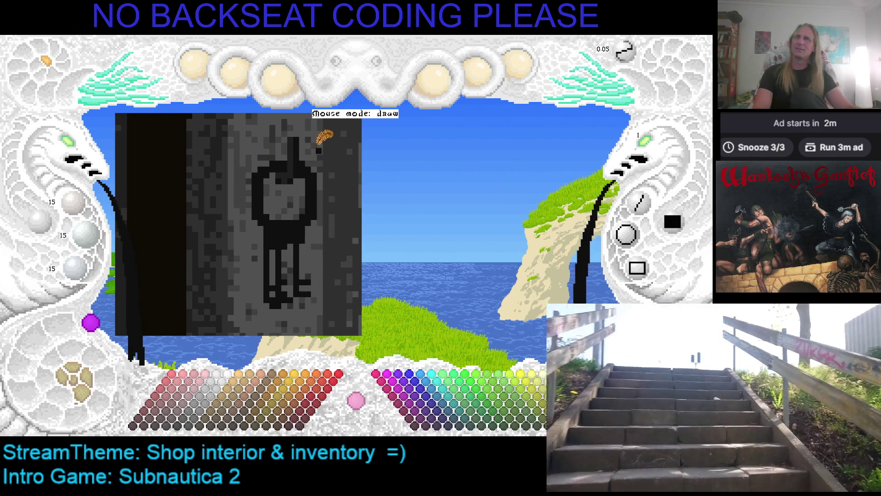
right_click(322, 144)
right_click(323, 144)
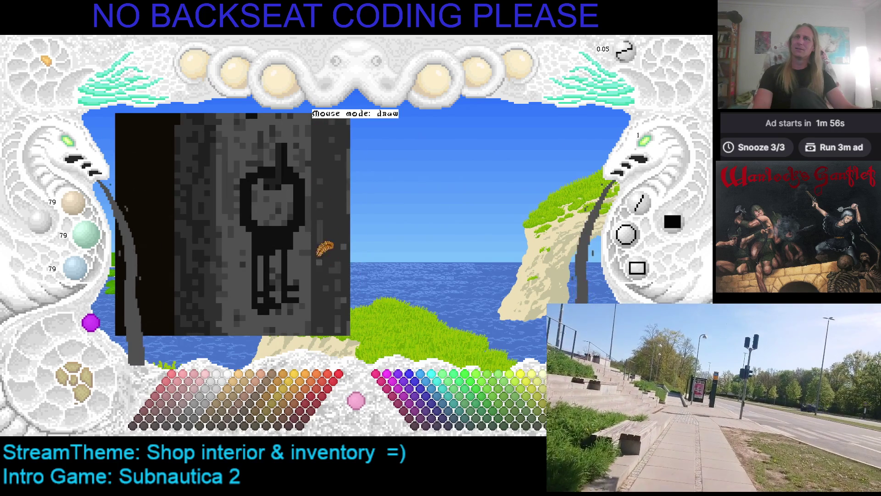
right_click(315, 216)
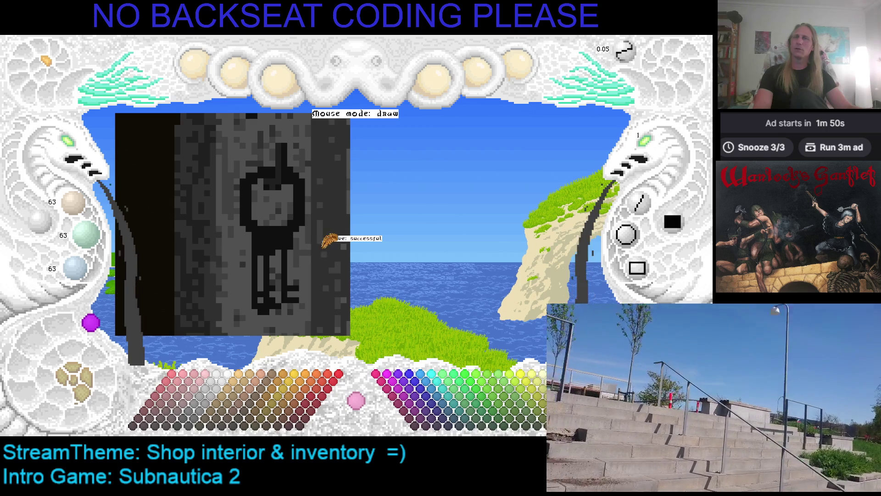
Step: Save the hanging-key stone wall sprite with Ctrl+S
scroll(317, 257, down, 2)
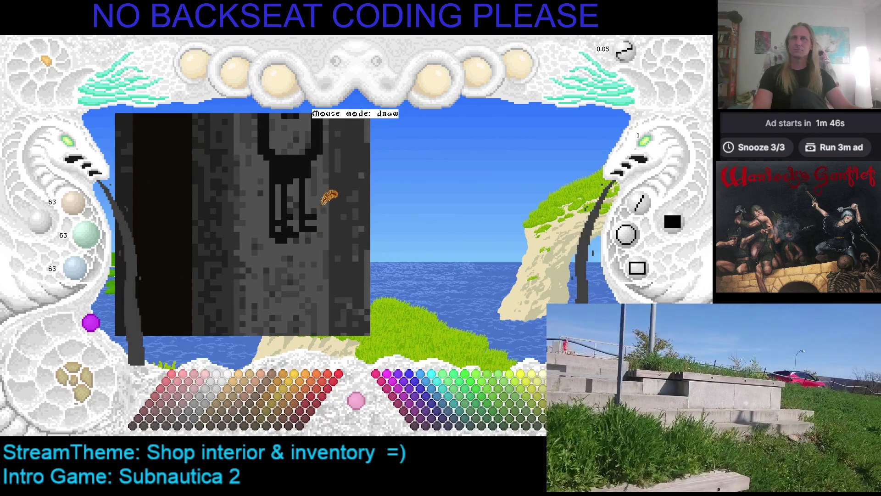
key(ctrl+s)
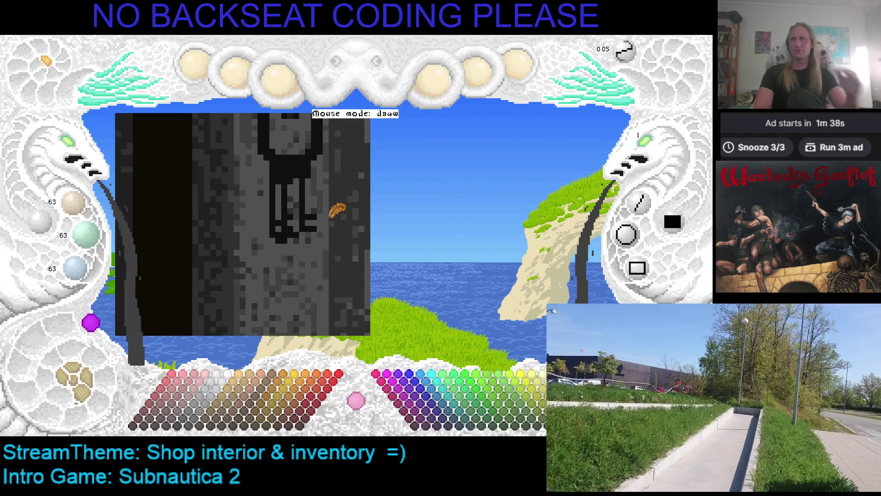
scroll(335, 203, down, 1)
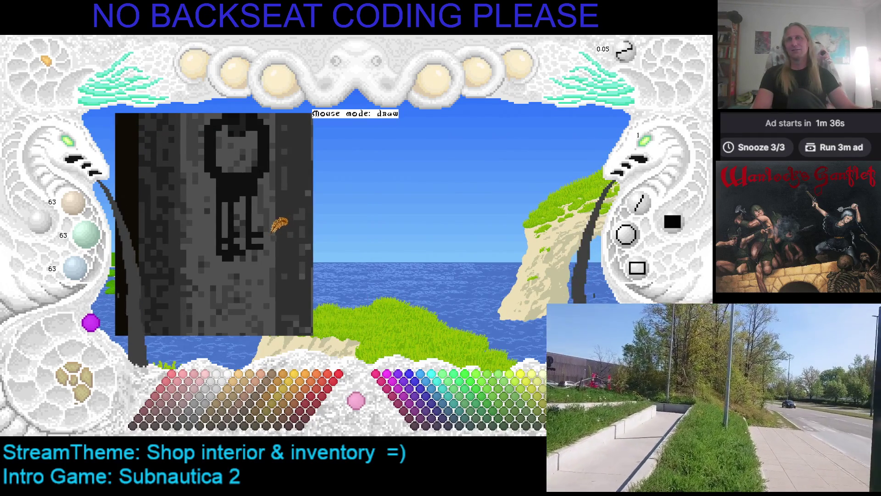
scroll(181, 169, up, 1)
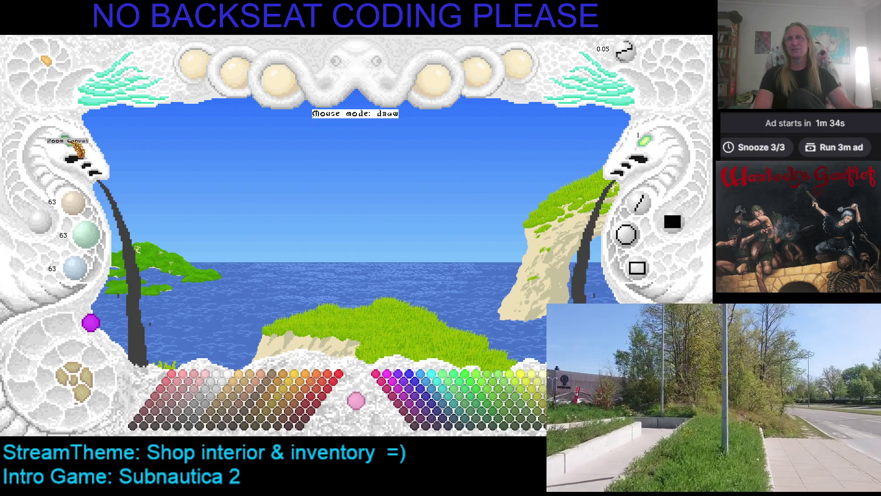
scroll(593, 162, down, 1)
scroll(436, 229, up, 1)
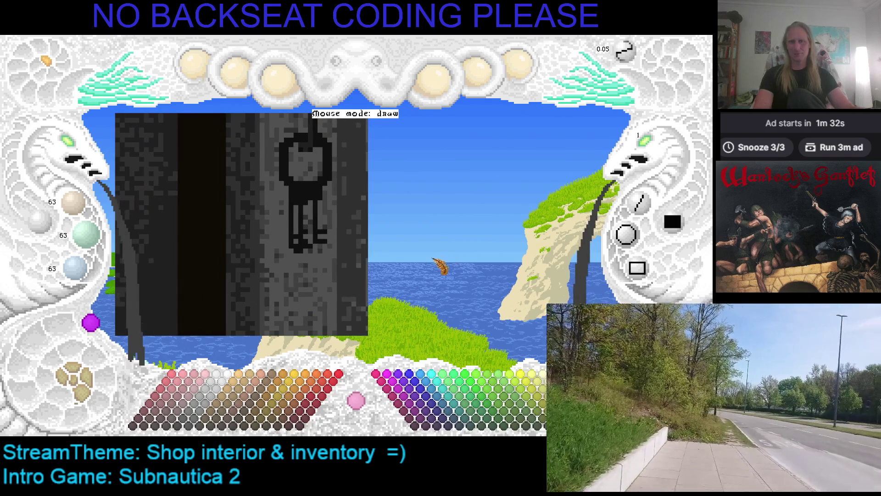
scroll(395, 258, down, 1)
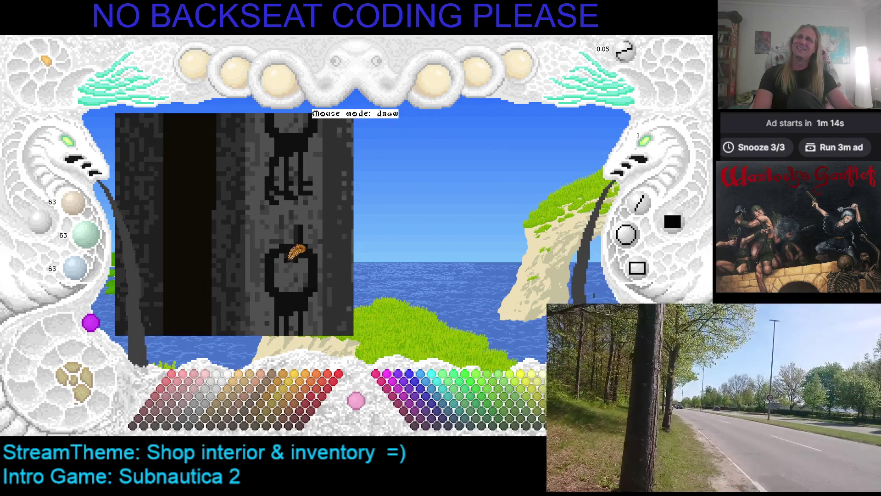
Step: Sample the near-black outline colour from a dark outline pixel
right_click(303, 251)
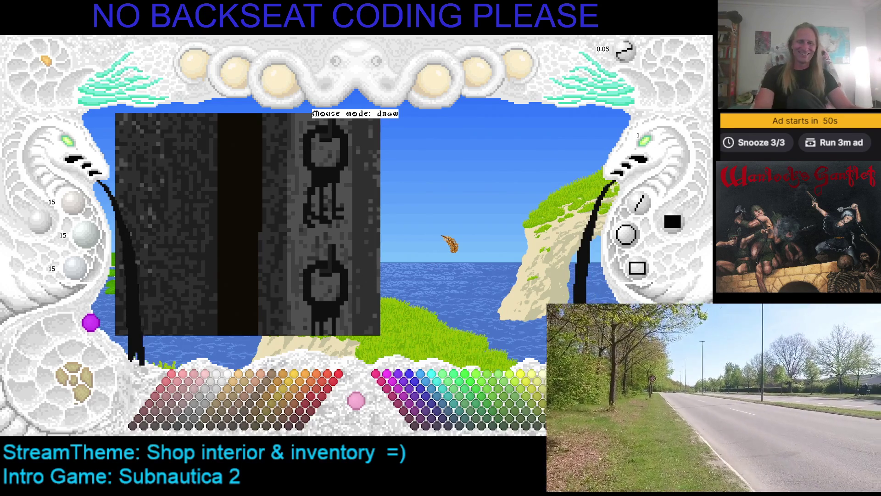
scroll(448, 238, down, 2)
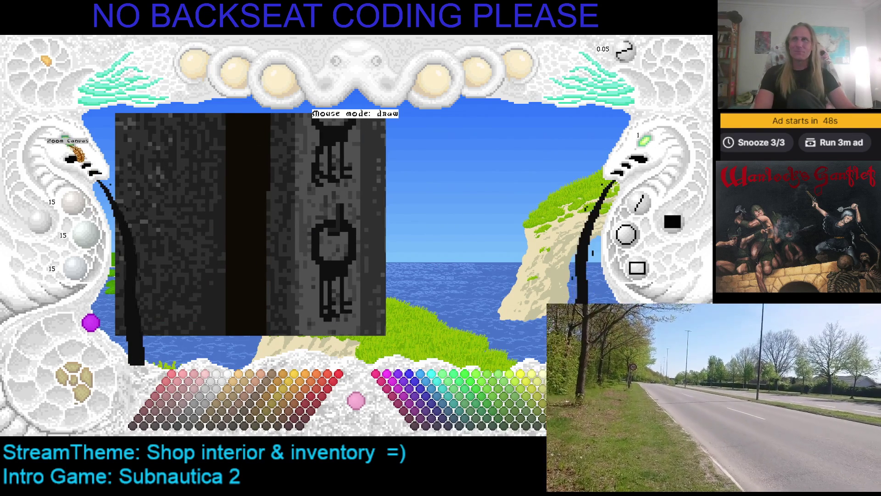
scroll(76, 154, down, 2)
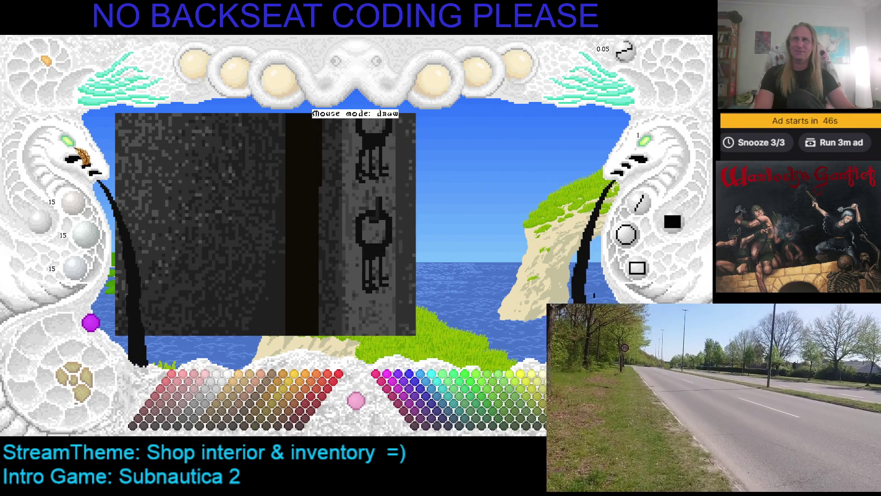
scroll(75, 154, down, 2)
scroll(76, 154, up, 3)
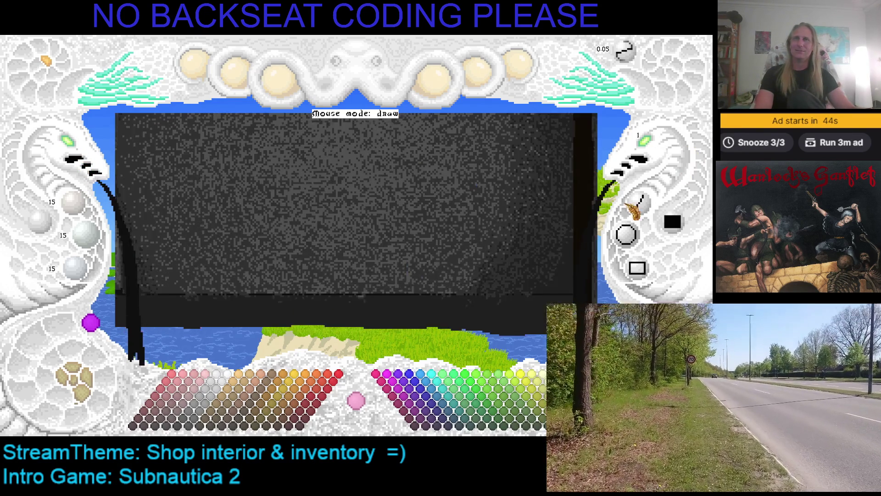
Step: Load the full shop-interior image, with shopkeeper, shelves and key wall, onto the canvas
click(87, 230)
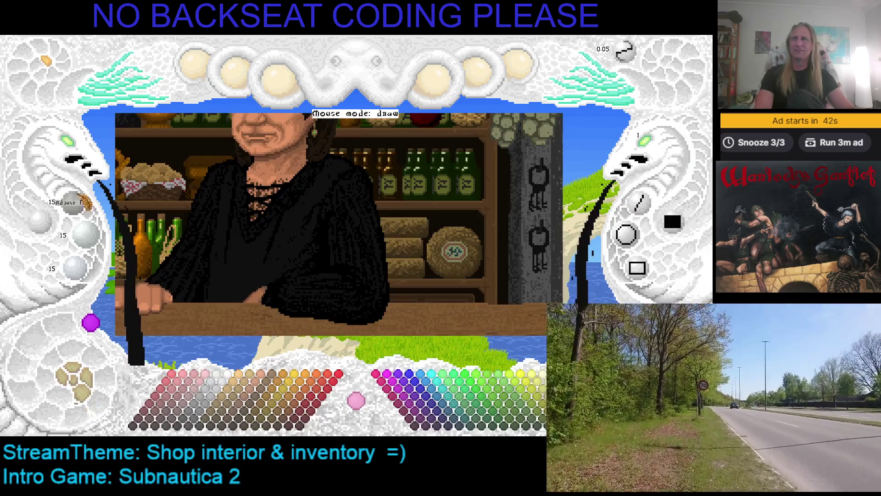
scroll(83, 143, down, 3)
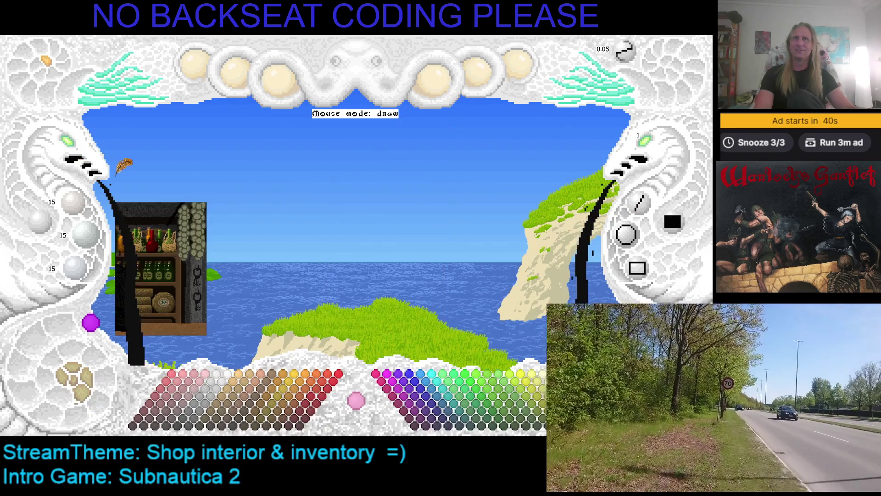
scroll(503, 143, up, 2)
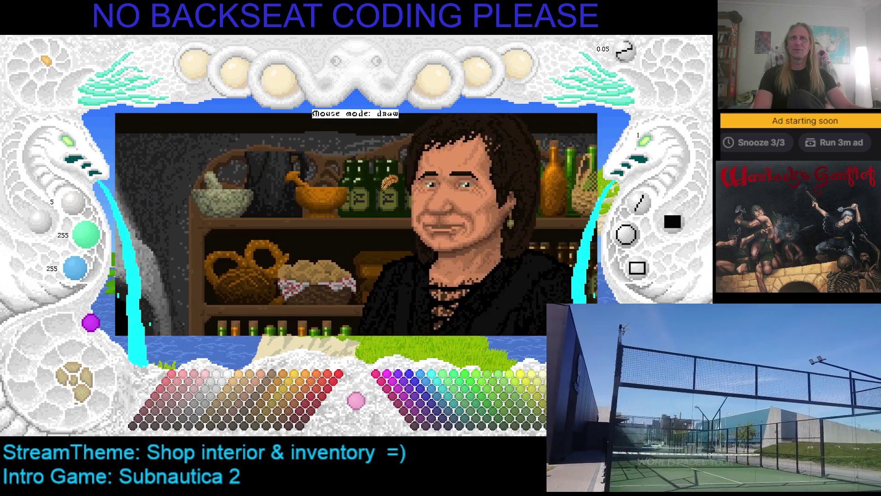
Step: Zoom and pan the canvas to centre the stone oven and shopkeeper
scroll(385, 183, up, 2)
click(80, 148)
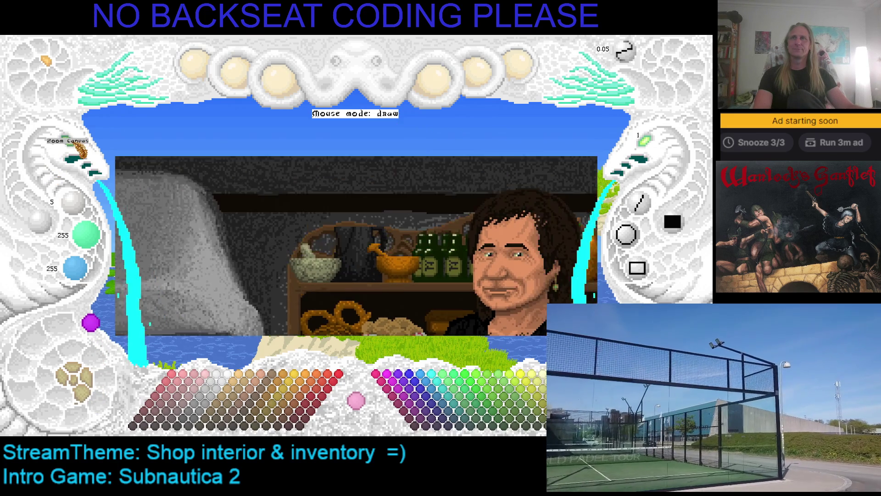
scroll(80, 148, down, 2)
mouse_move(80, 148)
mouse_down()
mouse_move(321, 191)
mouse_move(197, 138)
mouse_move(510, 163)
mouse_up()
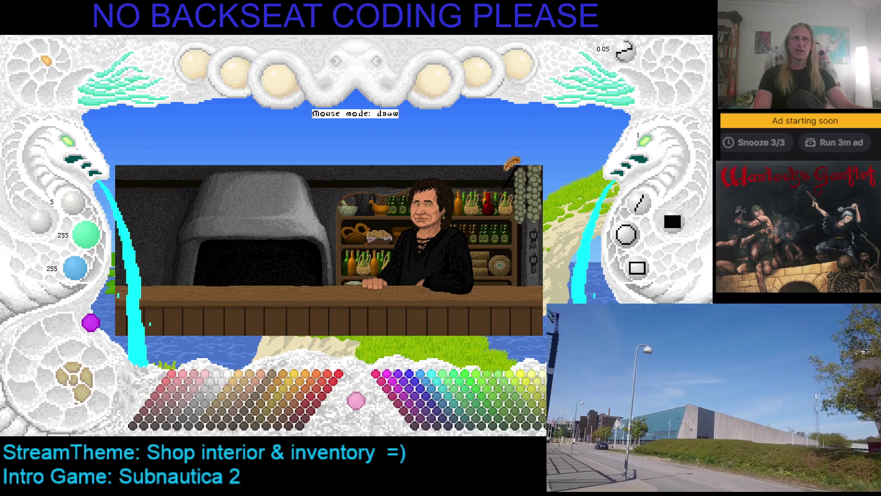
Step: Pick the black (0, 0, 0) swatch, then toggle demark mode on and back to drawing
click(642, 170)
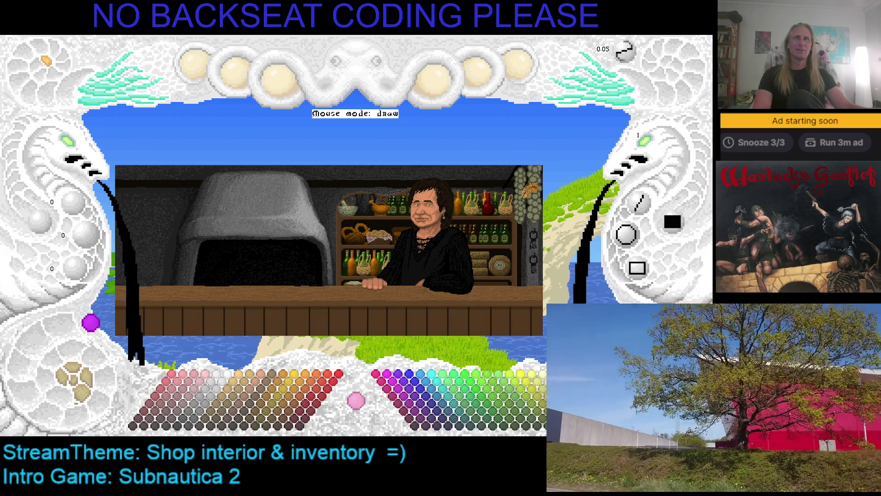
scroll(73, 142, up, 3)
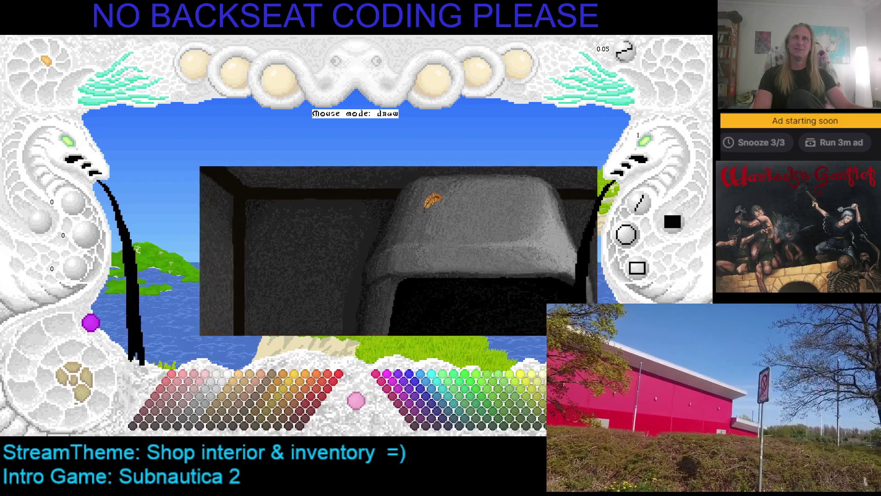
scroll(431, 201, down, 1)
key(d)
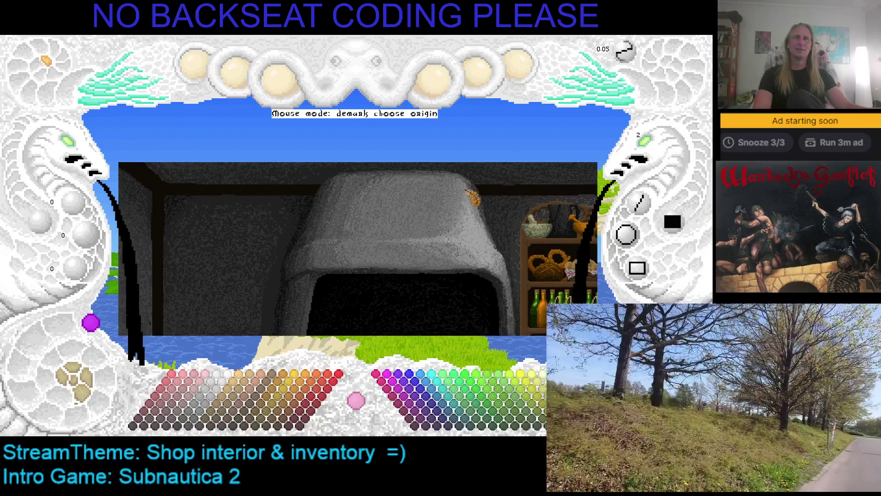
scroll(491, 196, right, 3)
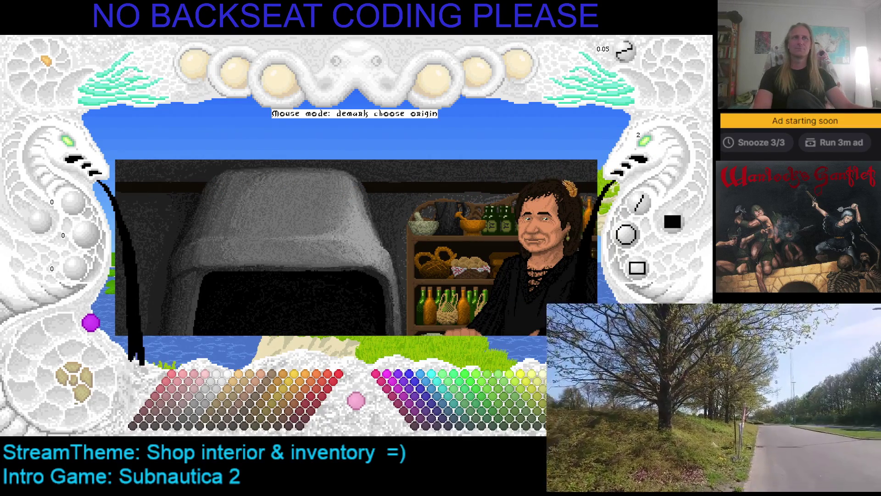
key(Escape)
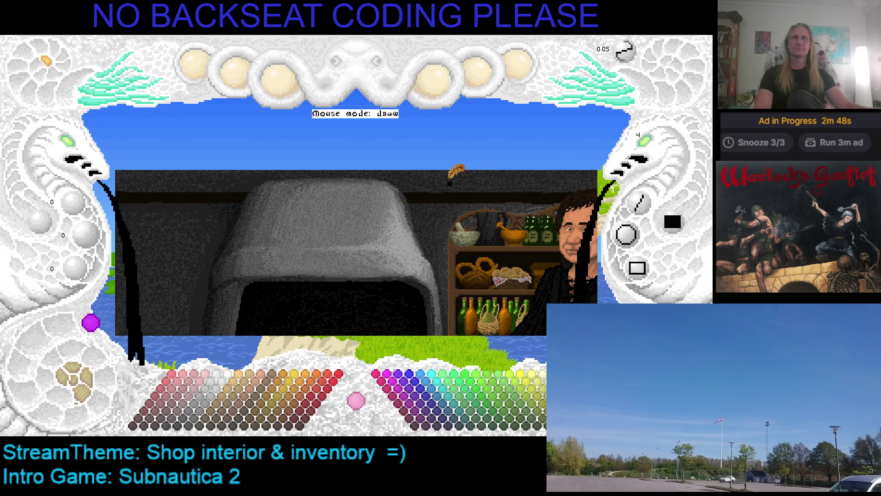
Step: Mark two black straight lines along the top edge of the stone archway, then resume drawing
click(639, 207)
click(449, 183)
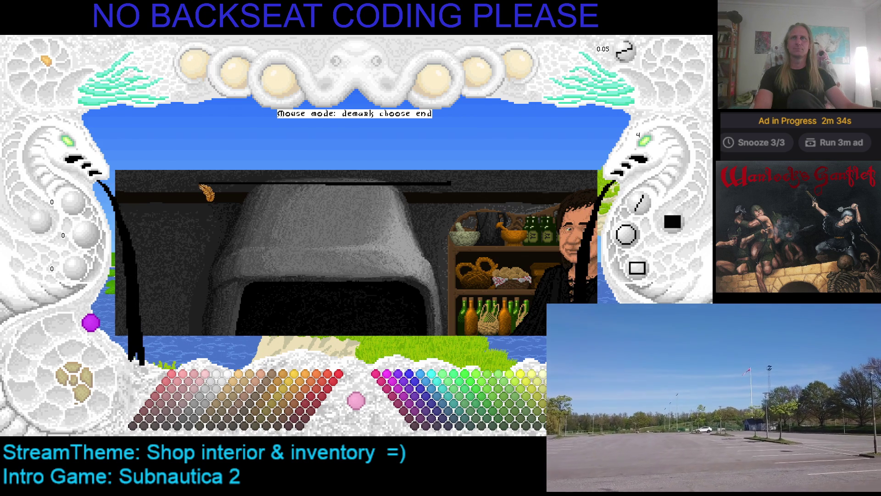
click(208, 183)
click(202, 185)
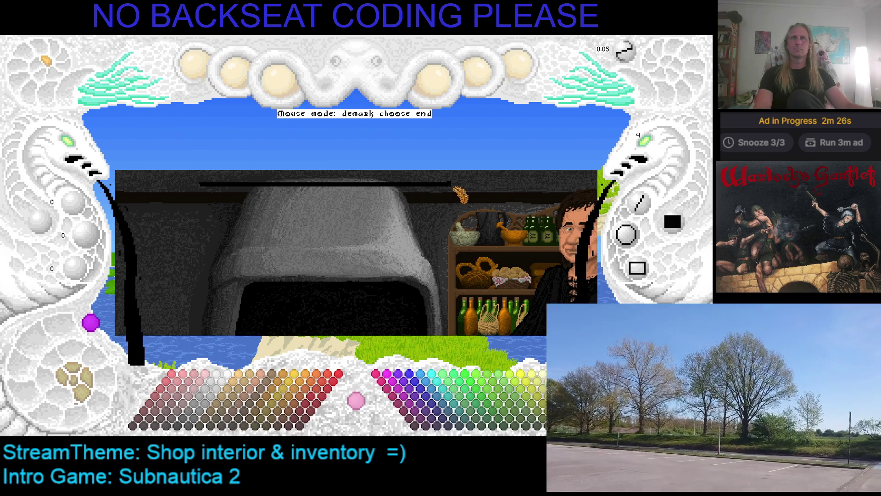
click(455, 189)
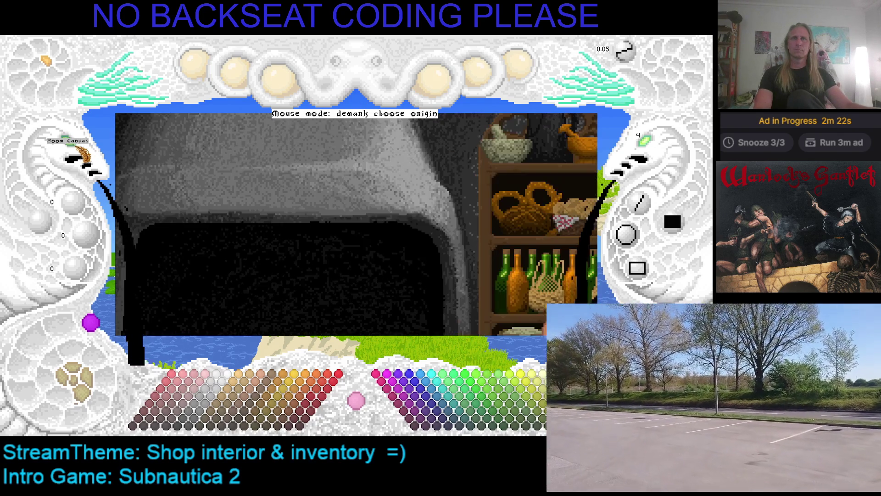
click(395, 312)
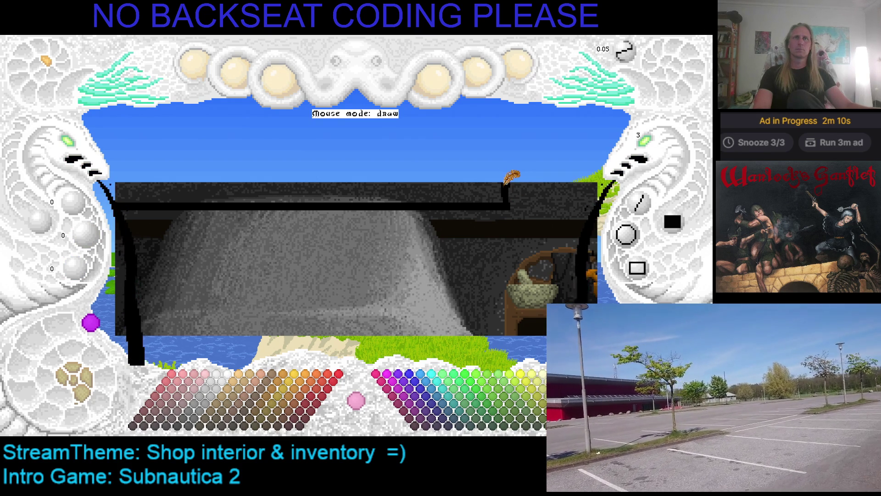
Step: Draw a short black stroke and dot above the hood, then switch paint to 95/72/72
drag(502, 200, 518, 183)
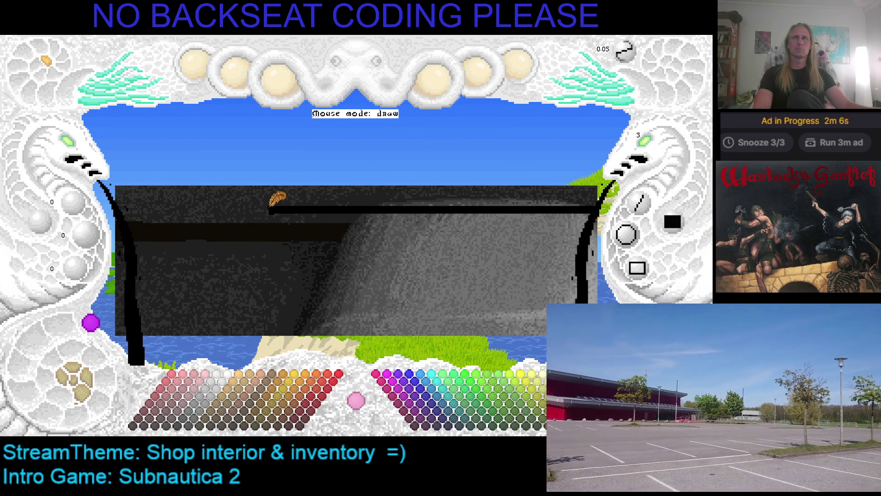
click(286, 198)
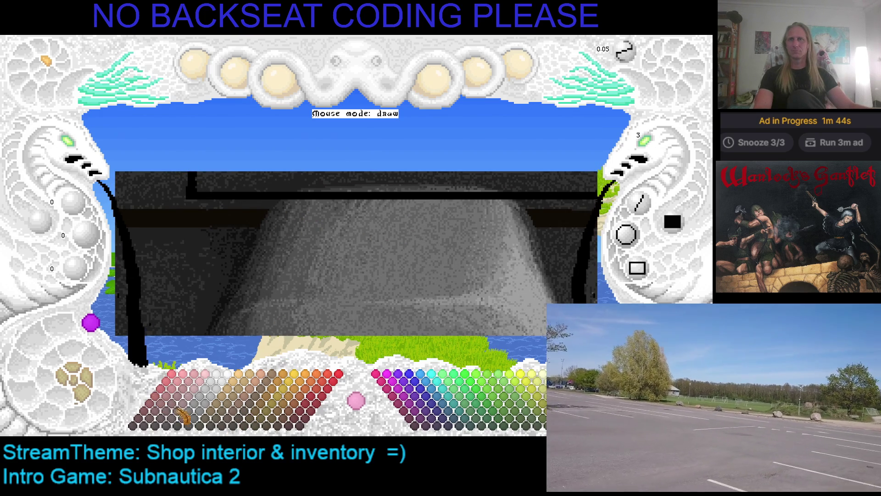
click(184, 424)
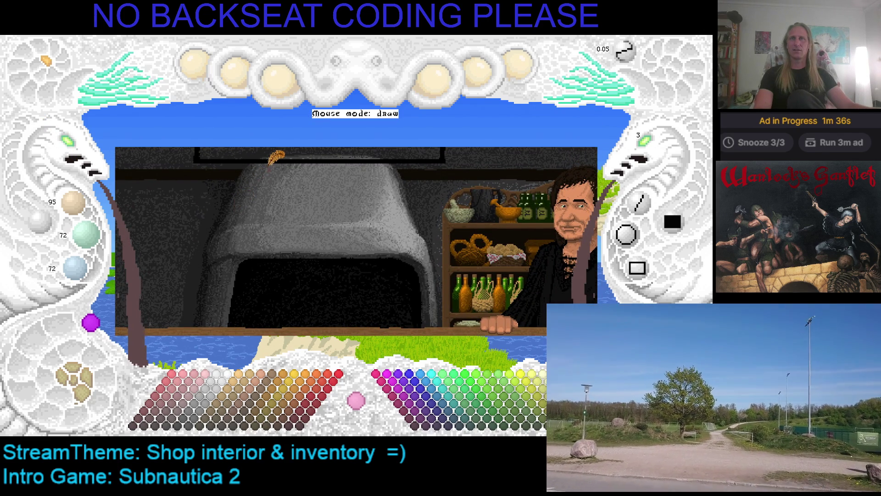
Step: Outline and flood-fill a brown ham-leg shape, then mark a rectangular region around it
mouse_move(269, 170)
mouse_down()
mouse_move(264, 210)
mouse_move(275, 164)
mouse_up()
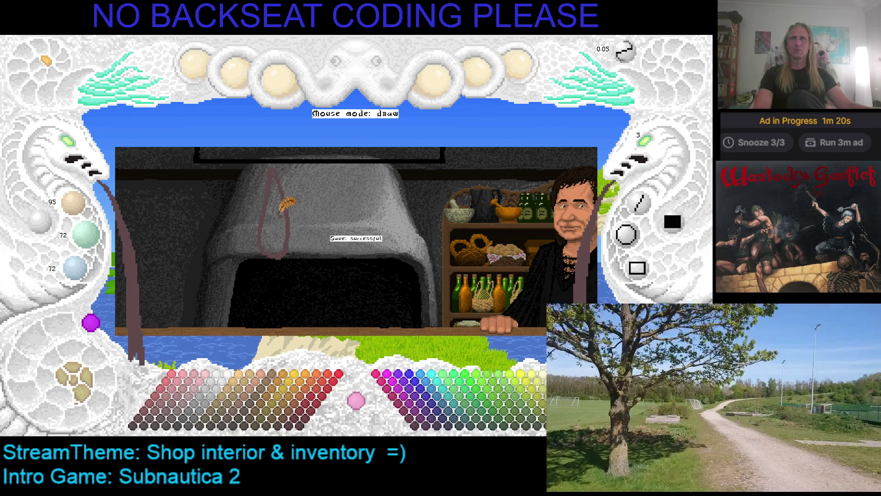
click(277, 210)
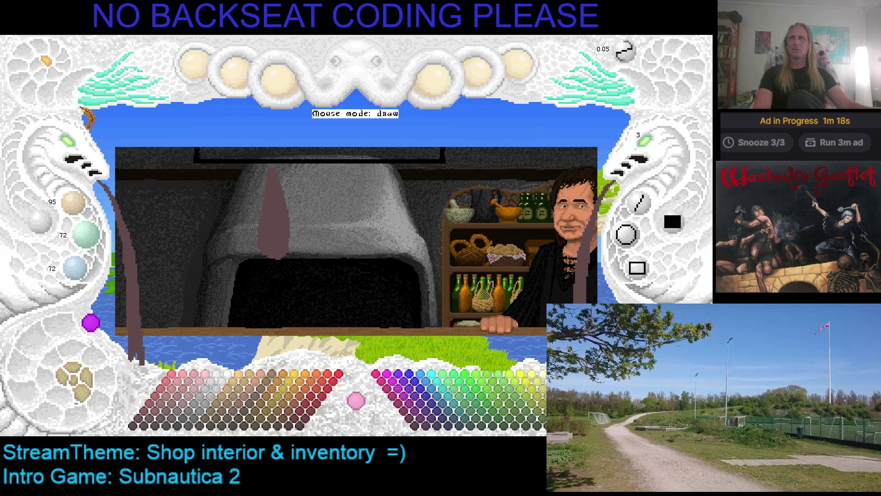
key(d)
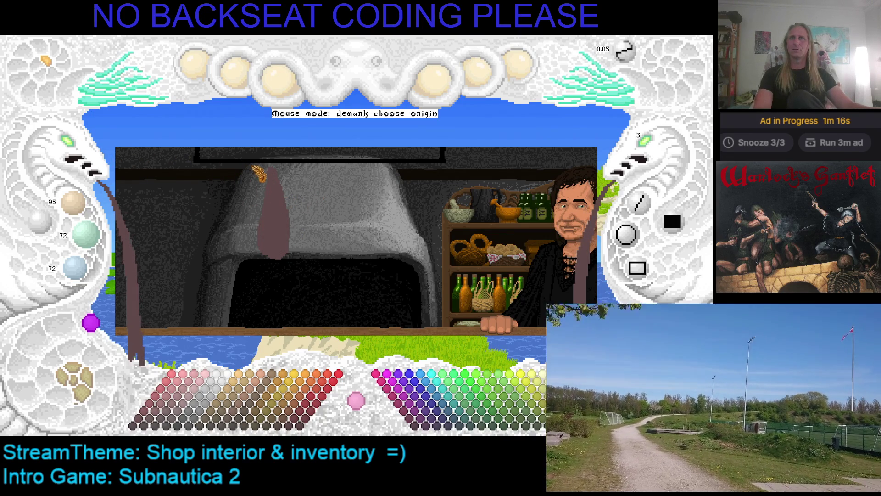
click(250, 164)
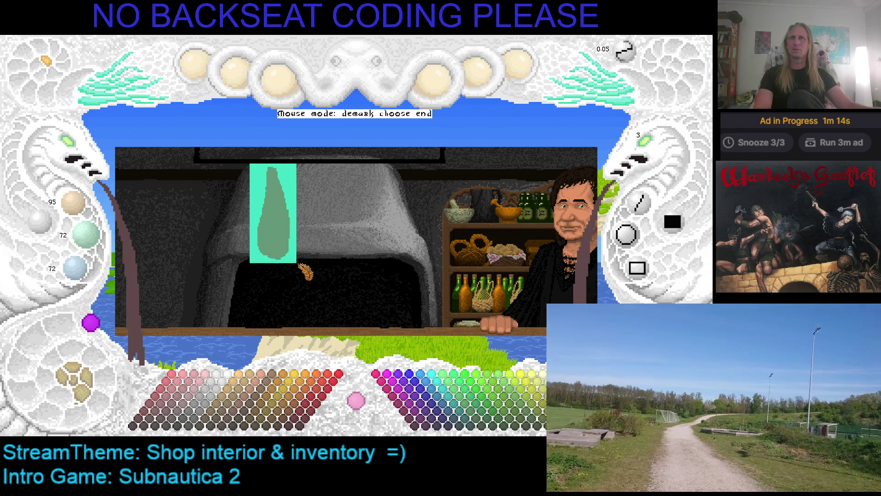
click(296, 266)
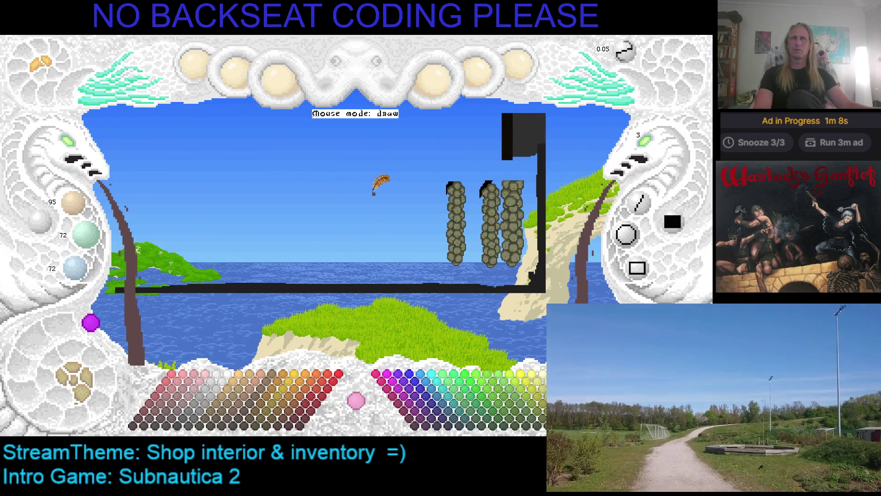
Step: Show control labels and stamp a copy of the ham shape left of the stone columns
key(F1)
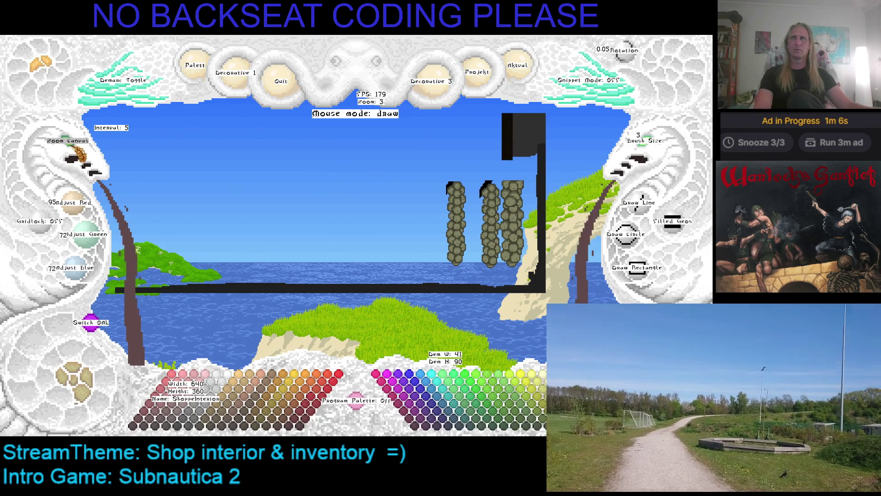
scroll(196, 147, up, 1)
key(ctrl+v)
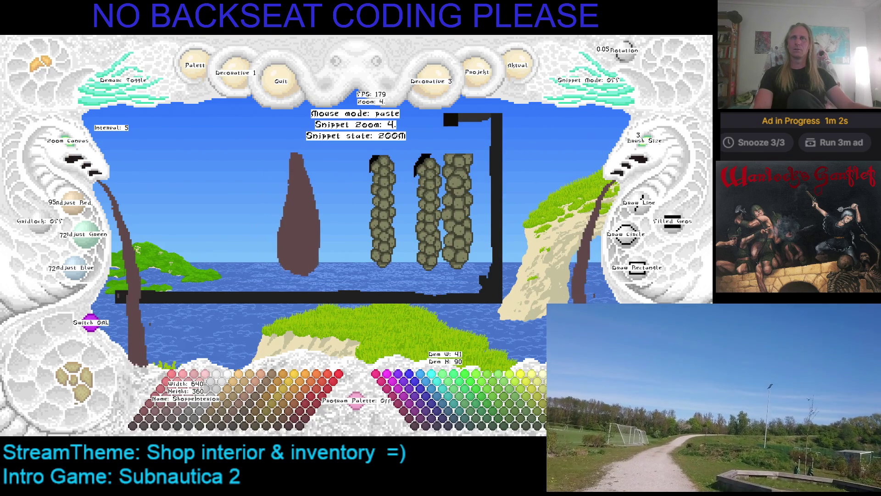
click(290, 145)
key(Escape)
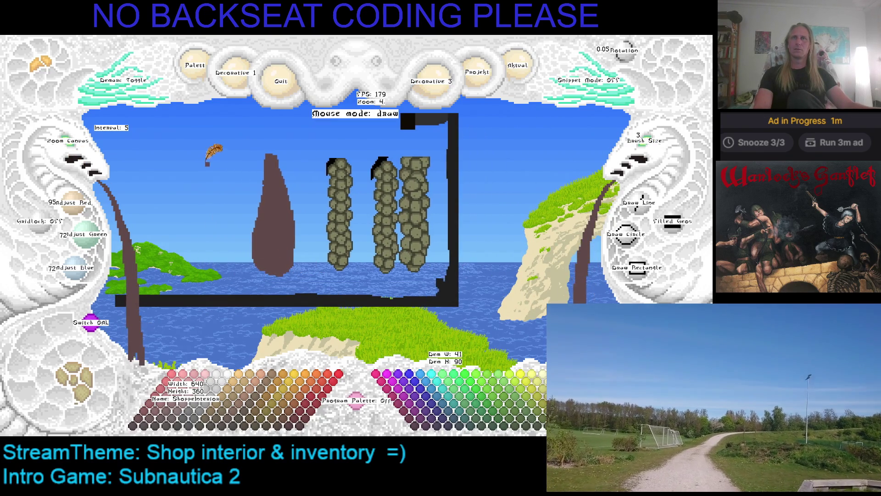
Step: Return to the stone-pillar scene and zoom in on the ham and pillars
scroll(82, 150, up, 2)
scroll(82, 149, down, 1)
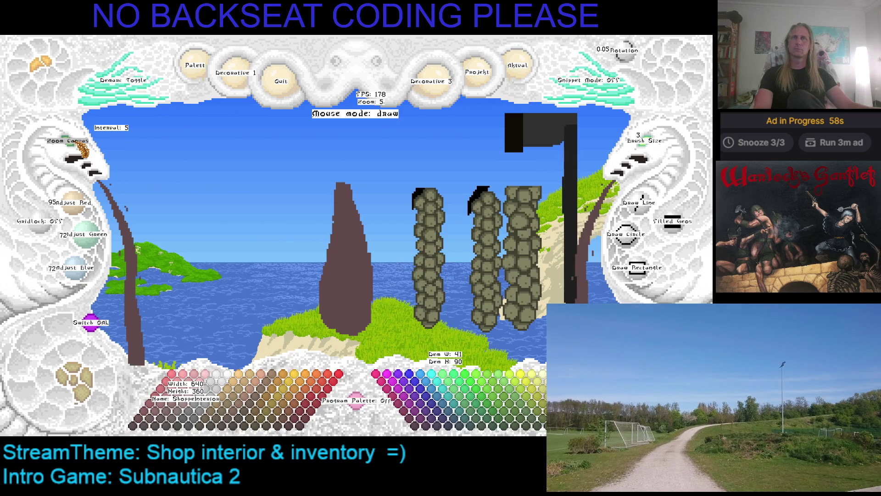
scroll(83, 151, down, 3)
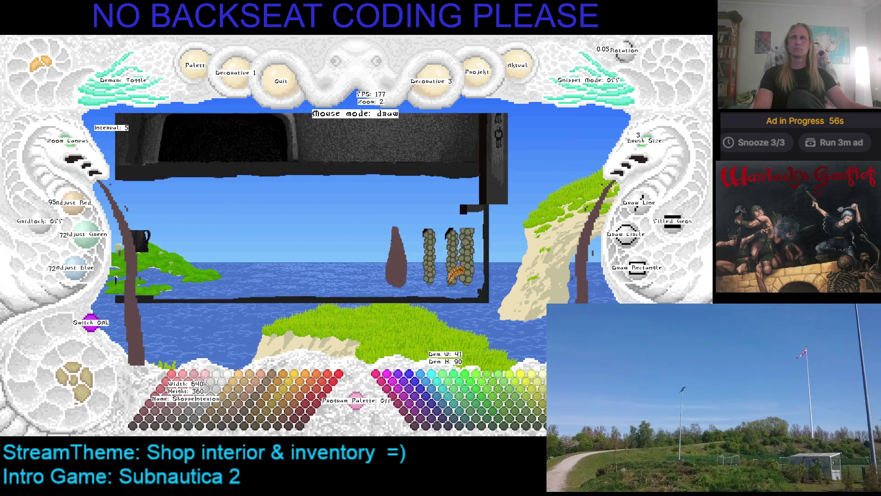
click(76, 398)
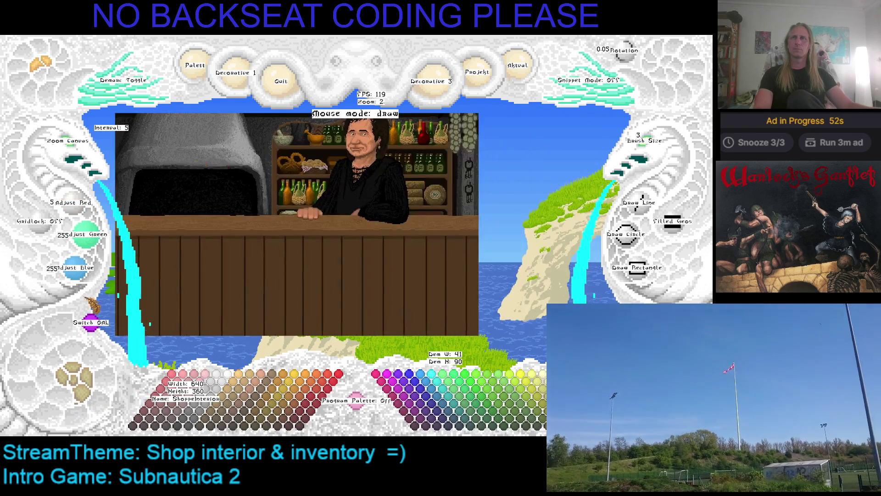
click(84, 389)
click(85, 388)
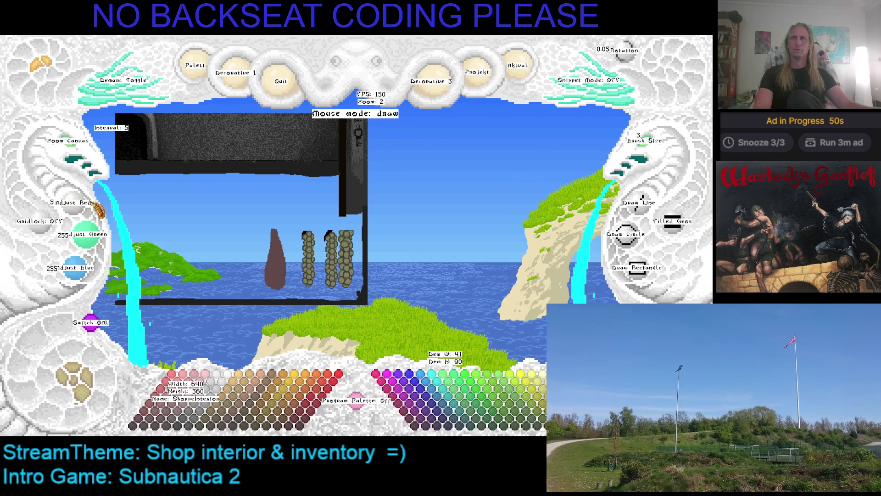
click(76, 151)
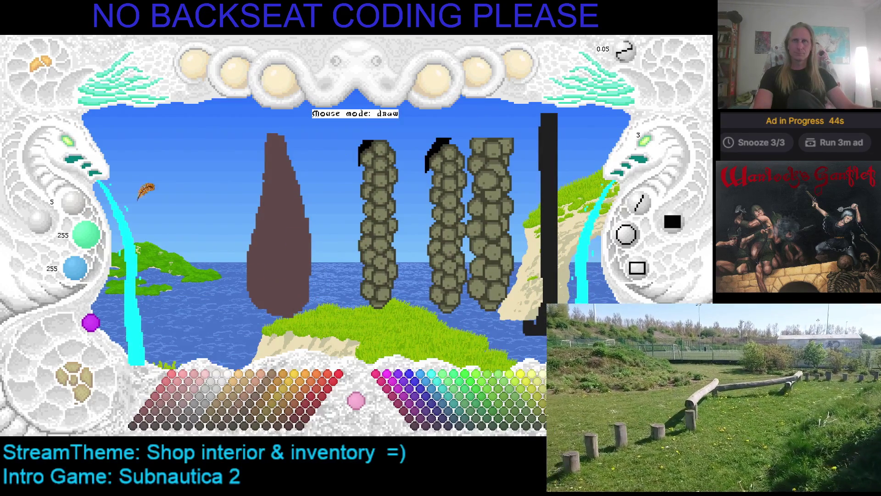
Step: Sample the ham's dark red-brown and widen the leg on its left side
right_click(272, 243)
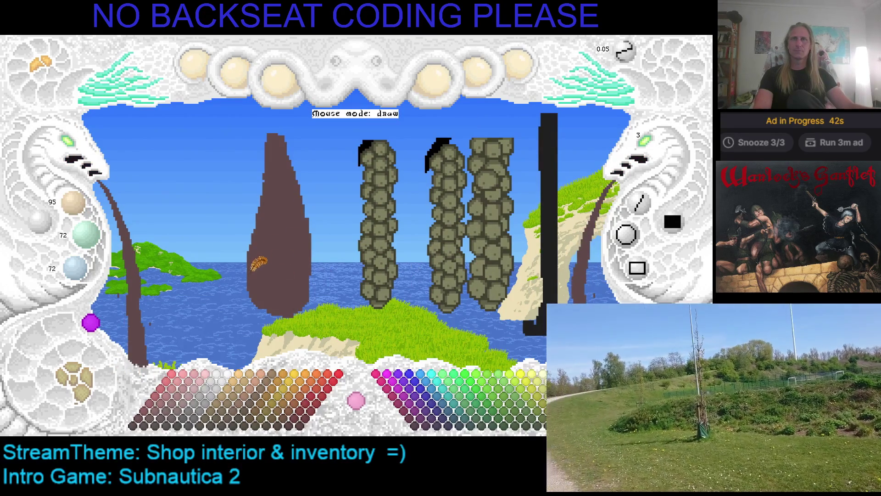
mouse_move(238, 251)
mouse_down()
mouse_move(257, 277)
mouse_move(253, 290)
mouse_move(248, 245)
mouse_up()
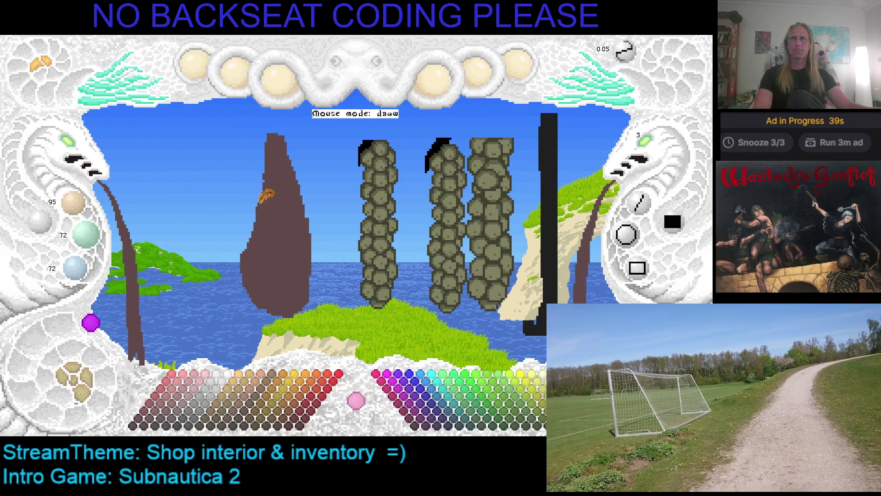
key(ctrl+z)
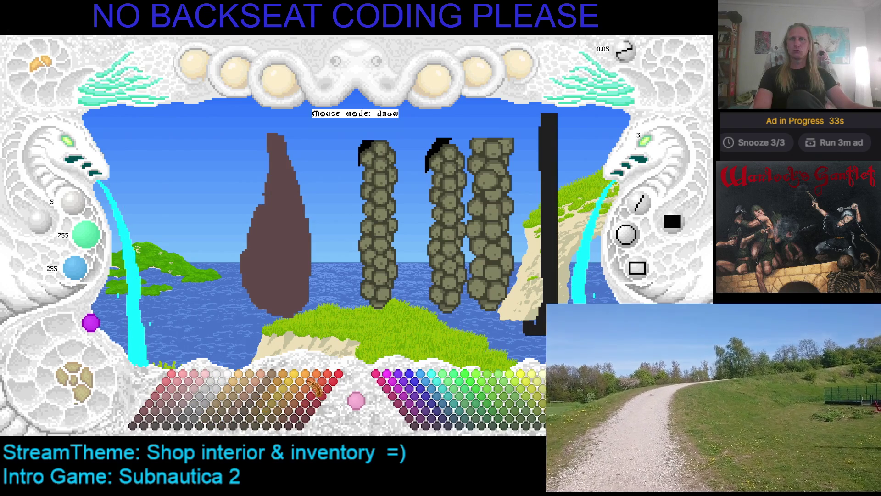
Step: Paint mid-brown rind down the ham's top with a pale highlight at its tip
click(226, 409)
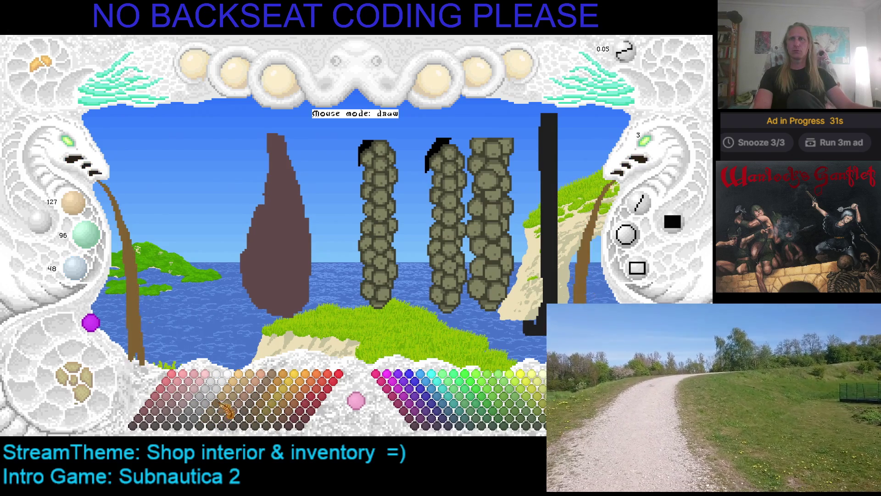
mouse_move(270, 132)
mouse_down()
mouse_move(281, 186)
mouse_move(275, 138)
mouse_move(295, 182)
mouse_up()
click(193, 411)
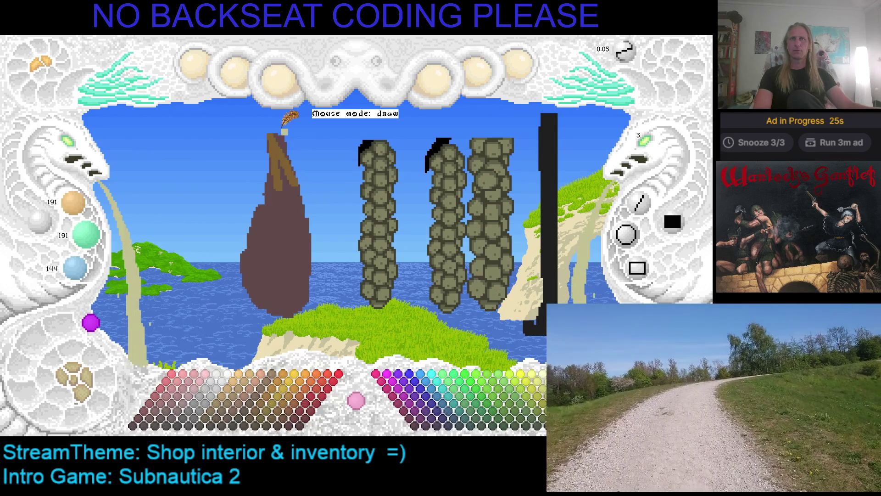
drag(277, 137, 278, 151)
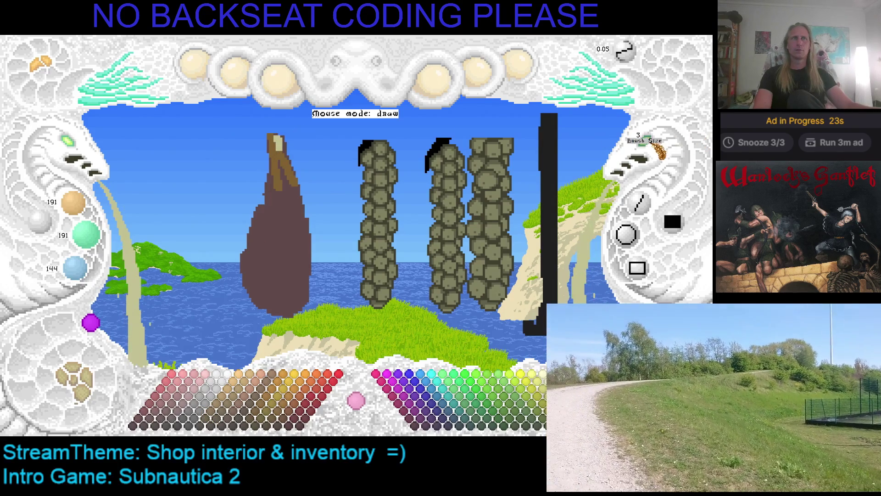
scroll(659, 150, down, 2)
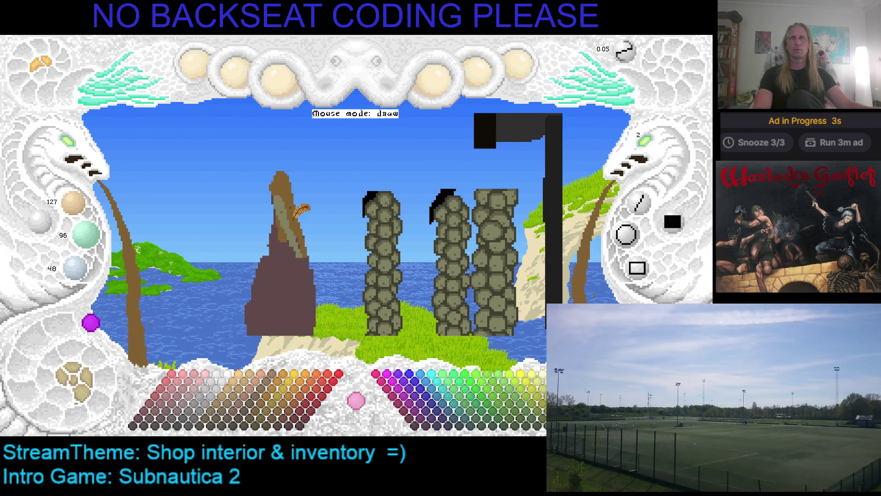
Step: Sample the ham's pale, dark red-brown and tan colours, then undo the latest rind strokes
right_click(290, 202)
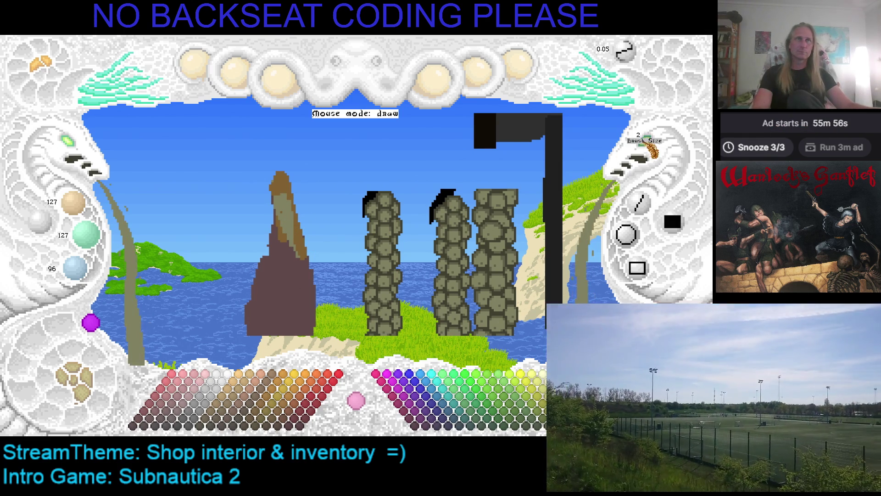
right_click(266, 245)
right_click(279, 242)
right_click(285, 245)
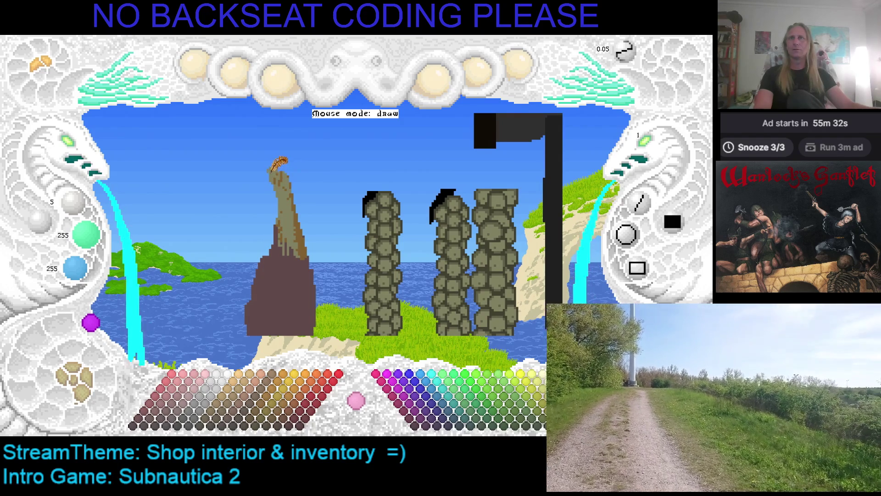
right_click(271, 170)
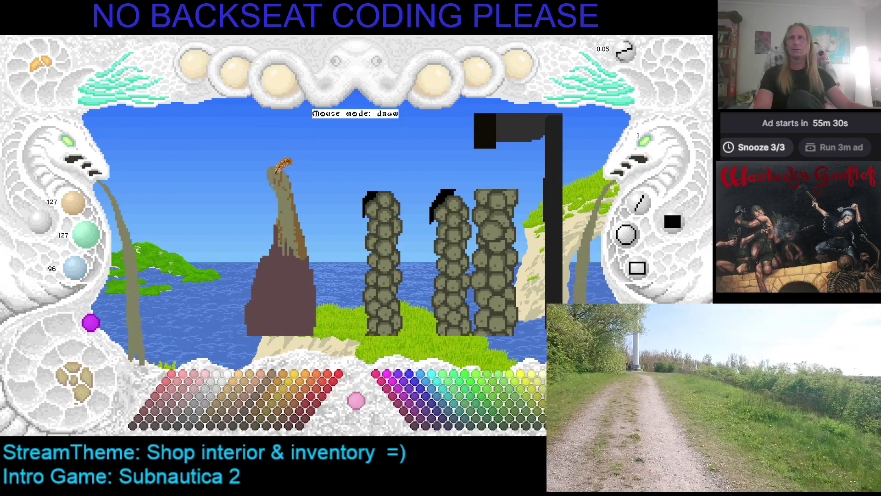
key(ctrl+z)
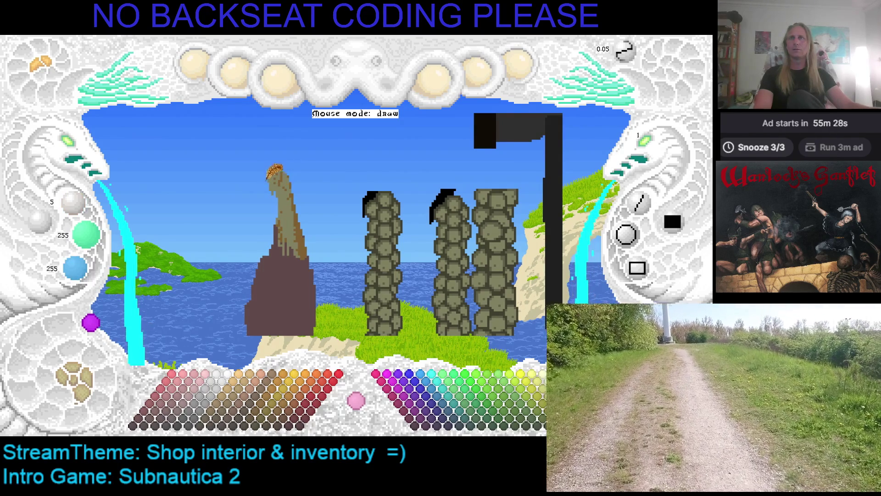
key(ctrl+z)
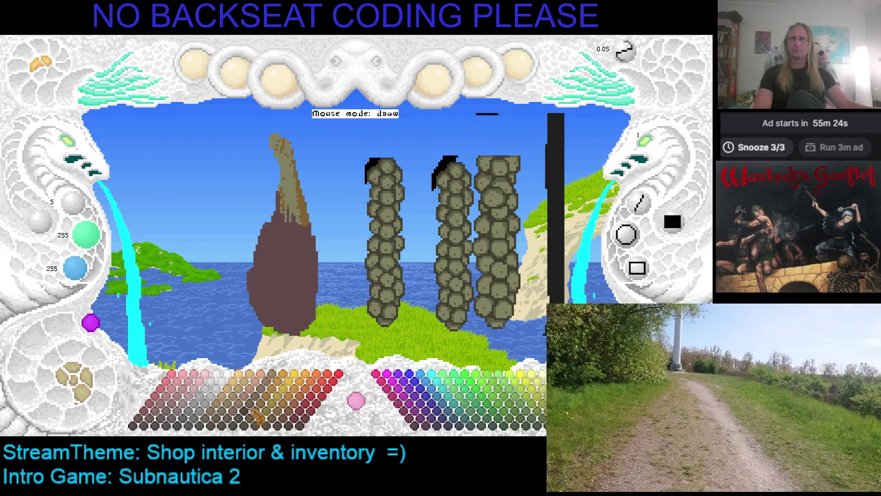
Step: Set brush size 2 and paint a dark red stroke across the ham's bulb
click(193, 410)
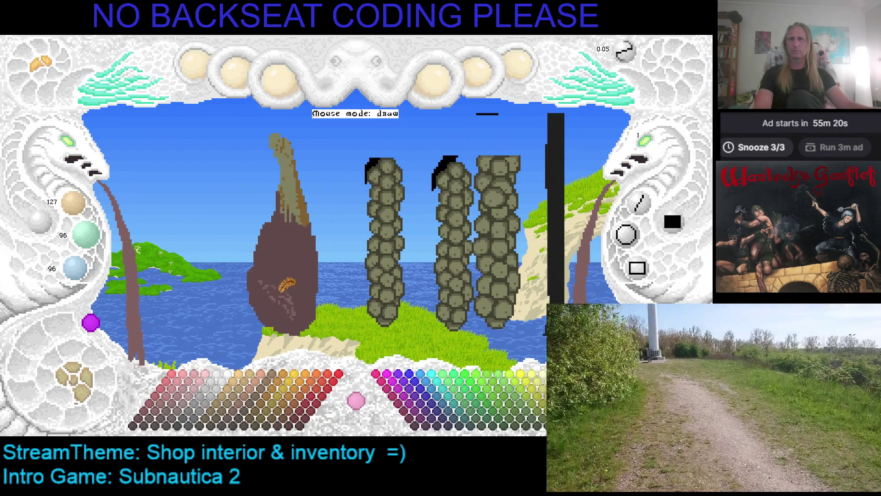
click(182, 419)
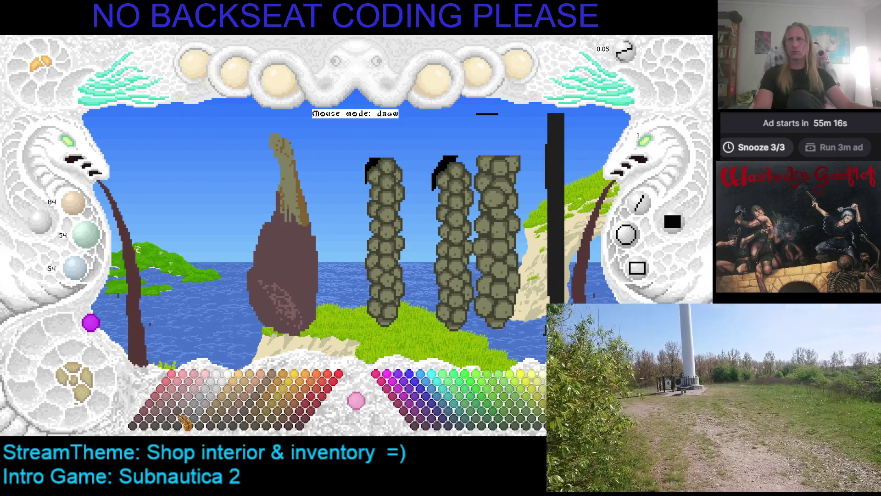
click(183, 416)
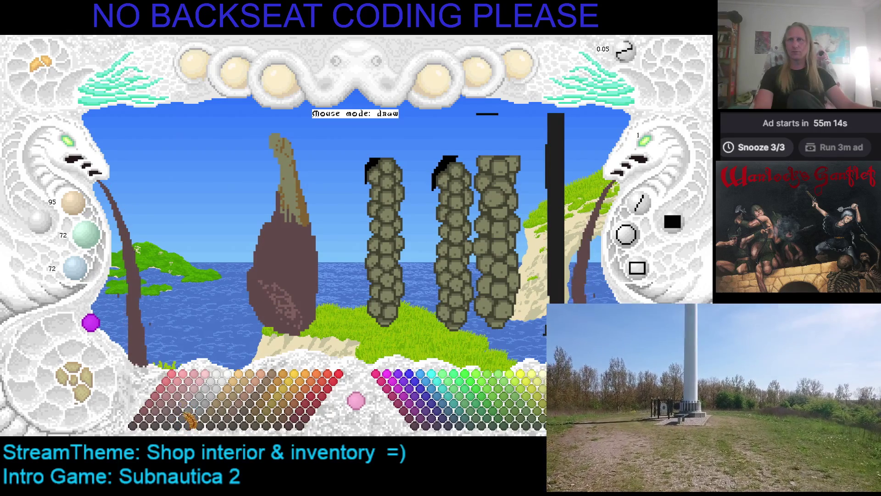
click(193, 413)
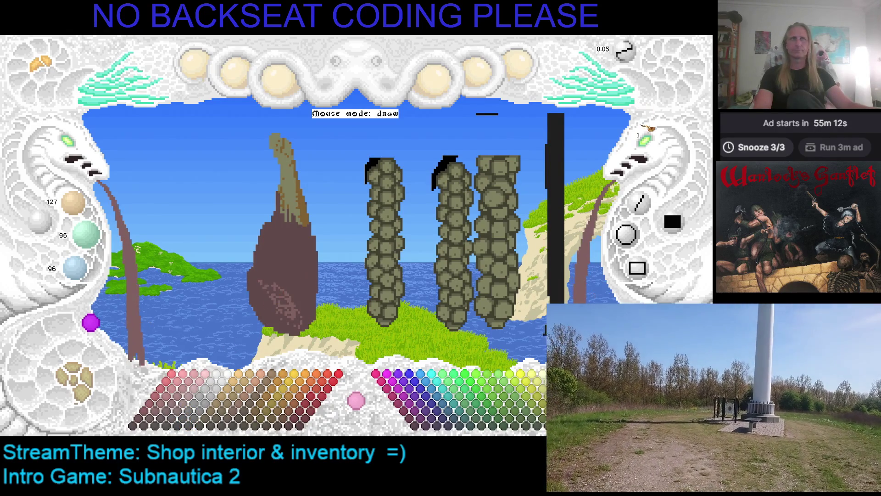
click(649, 146)
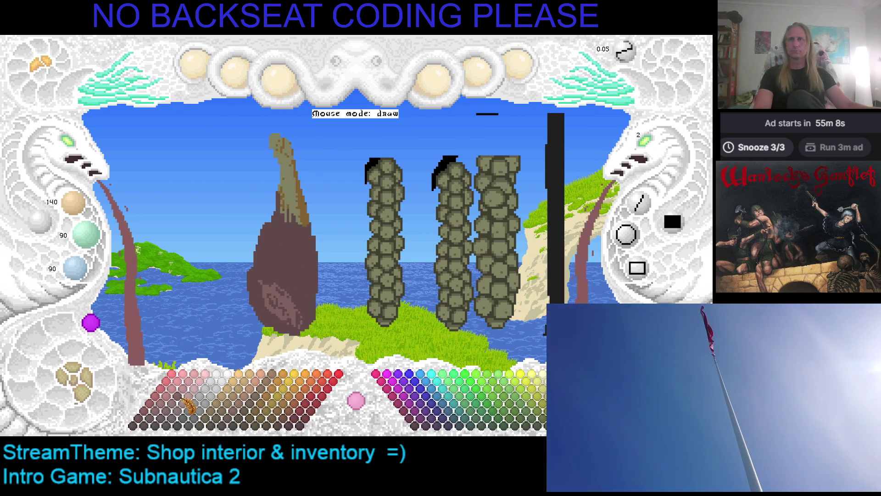
click(157, 411)
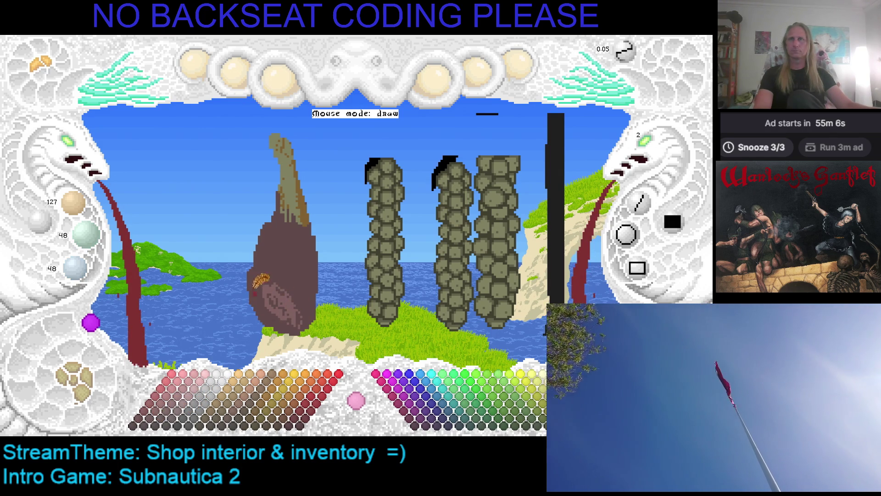
mouse_move(270, 281)
mouse_down()
mouse_move(312, 305)
mouse_move(298, 234)
mouse_move(282, 244)
mouse_up()
mouse_move(80, 152)
mouse_down()
mouse_move(73, 148)
mouse_move(330, 220)
mouse_move(274, 290)
mouse_up()
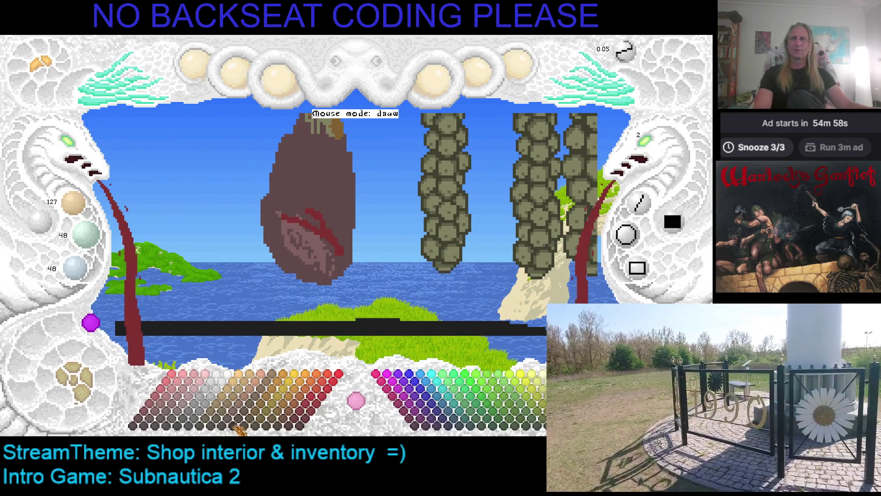
Step: Paint a curved rust-brown rind stroke on the bulb, redoing the first attempt
click(286, 420)
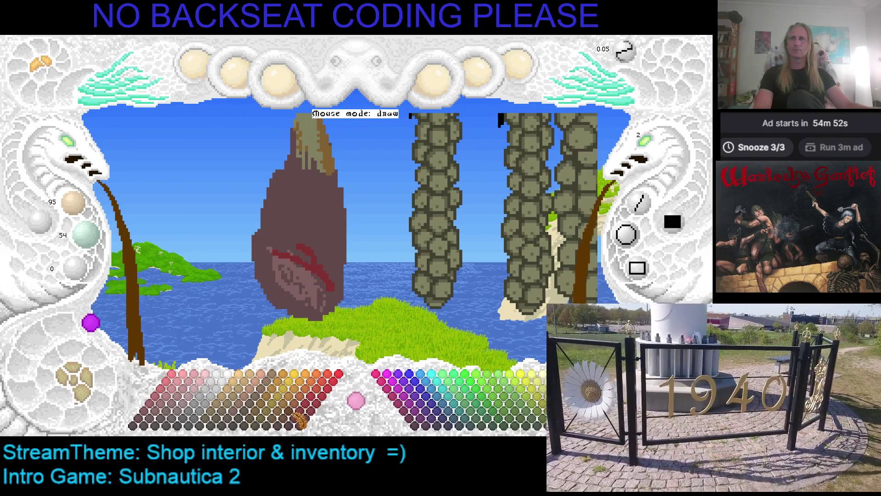
click(304, 407)
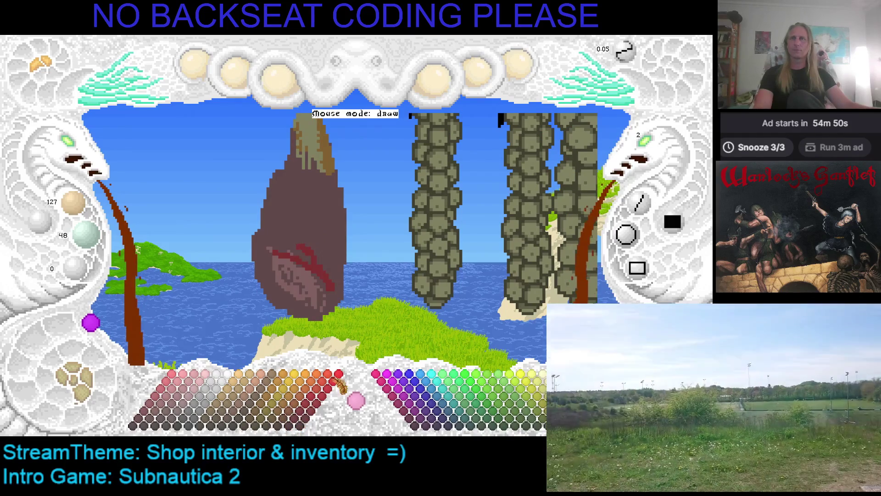
mouse_move(328, 253)
mouse_down()
mouse_move(301, 247)
mouse_move(288, 227)
mouse_move(305, 242)
mouse_up()
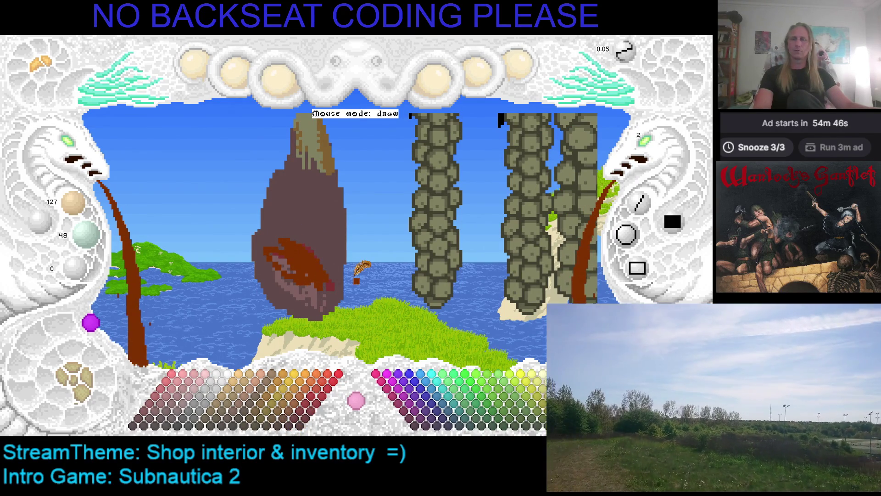
key(ctrl+z)
key(ctrl+z)
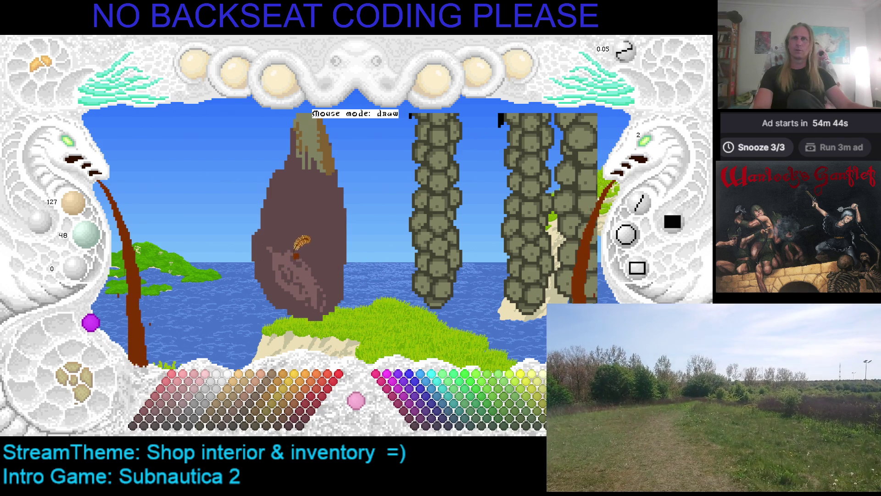
mouse_move(284, 248)
mouse_down()
mouse_move(327, 296)
mouse_move(303, 259)
mouse_move(272, 238)
mouse_move(278, 264)
mouse_move(310, 238)
mouse_up()
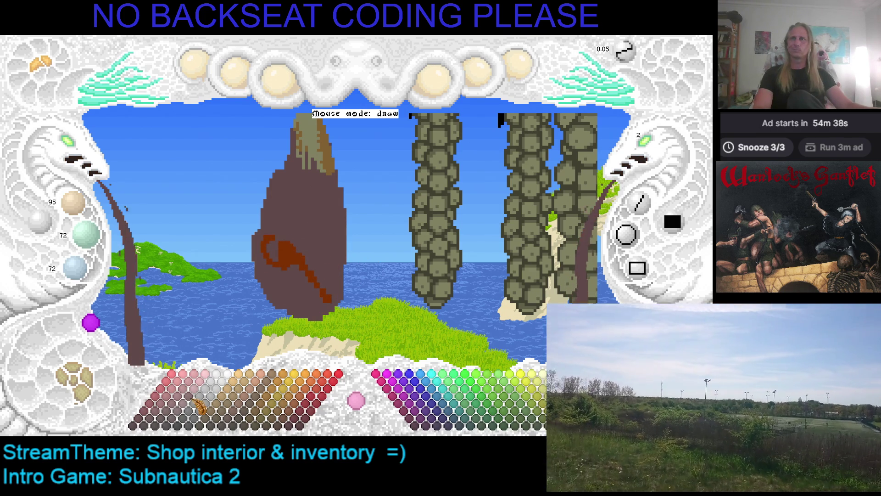
Step: Add lighter mauve mottled patches, then outline the ham's left edge in dark brown at size 1
click(198, 410)
click(196, 410)
mouse_move(312, 219)
mouse_down()
mouse_move(324, 239)
mouse_move(319, 202)
mouse_move(331, 257)
mouse_move(317, 183)
mouse_move(338, 238)
mouse_move(351, 198)
mouse_move(294, 206)
mouse_move(289, 222)
mouse_move(303, 227)
mouse_move(296, 202)
mouse_move(287, 225)
mouse_move(307, 175)
mouse_up()
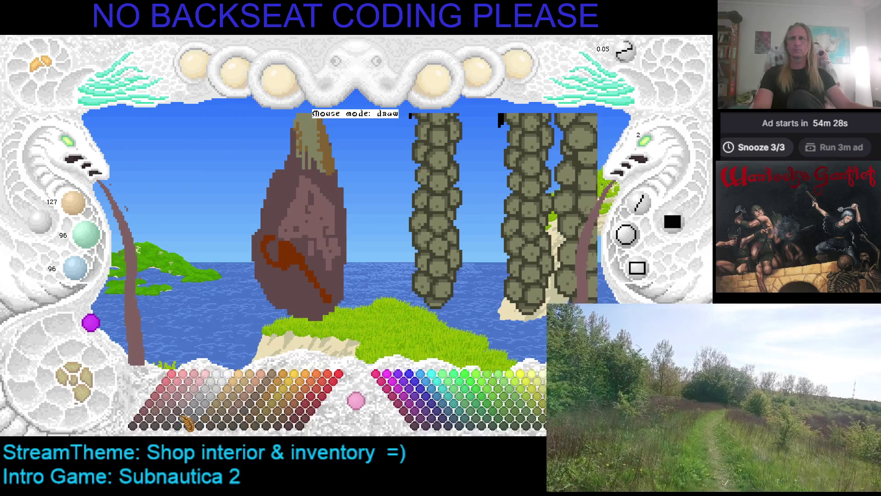
click(186, 417)
click(181, 424)
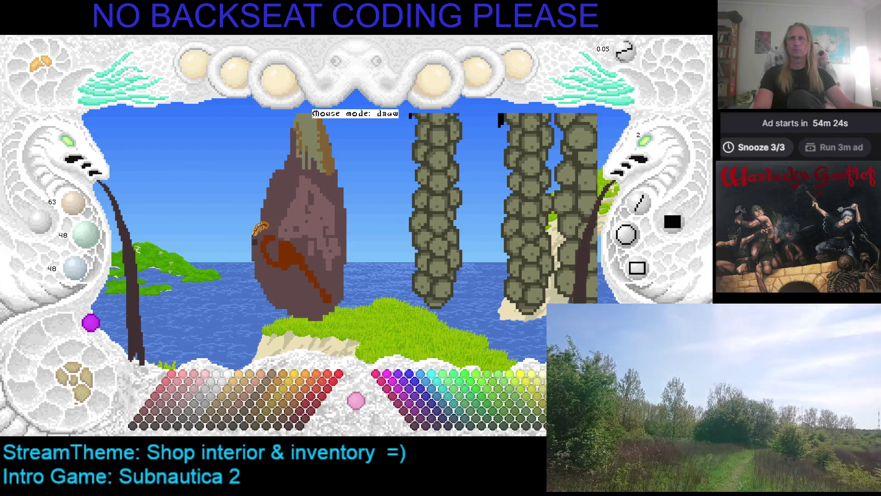
click(643, 142)
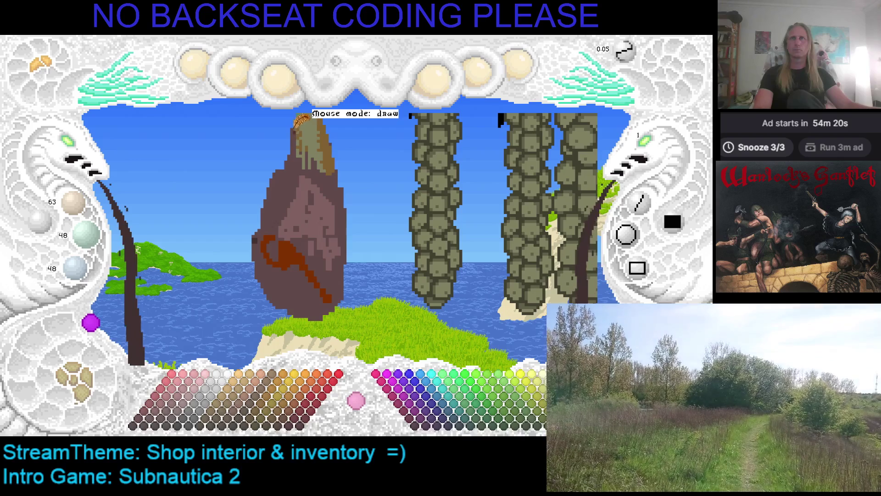
mouse_move(298, 124)
mouse_down()
mouse_move(257, 223)
mouse_move(278, 169)
mouse_up()
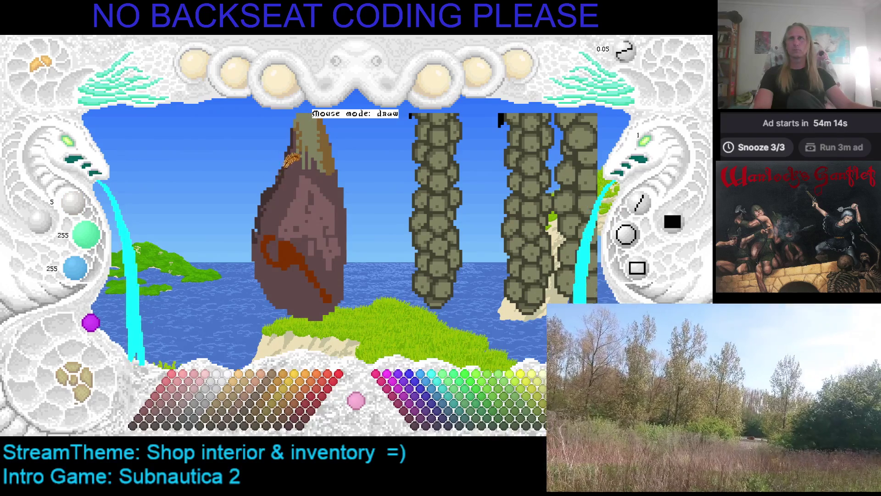
right_click(282, 170)
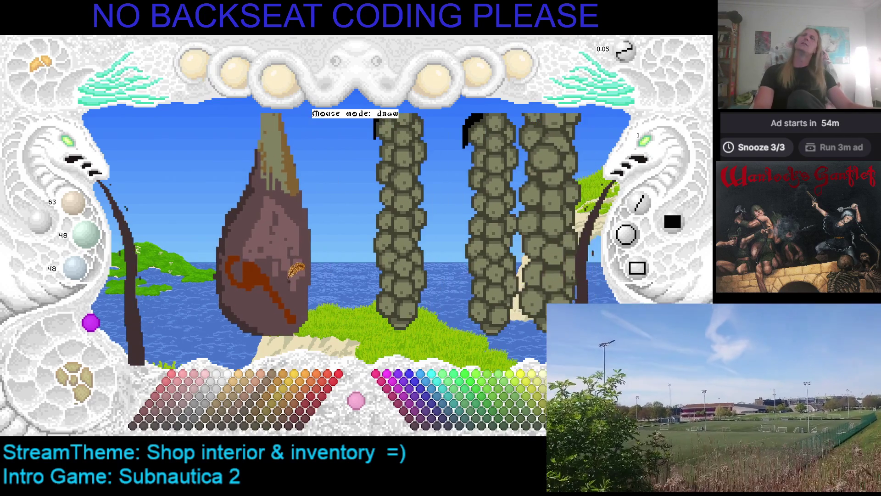
Step: Pan the scene left and back, then pick dark brown and a lighter mauve-brown
key(Right)
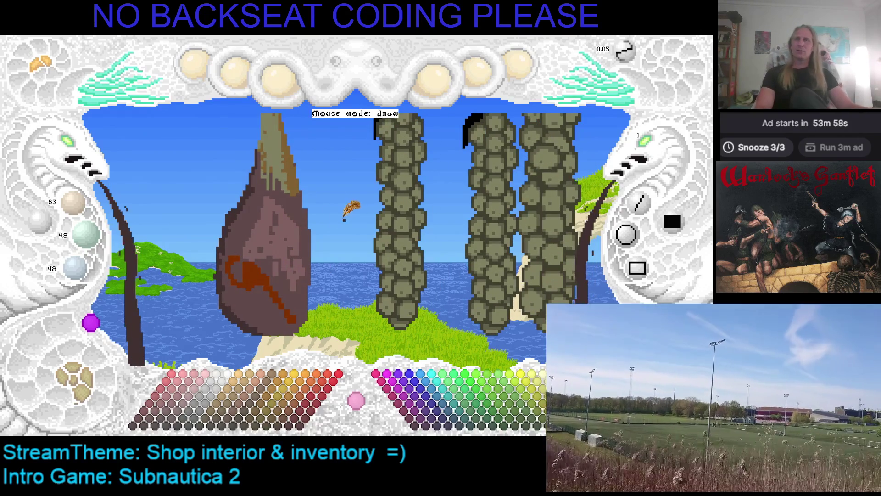
key(Left)
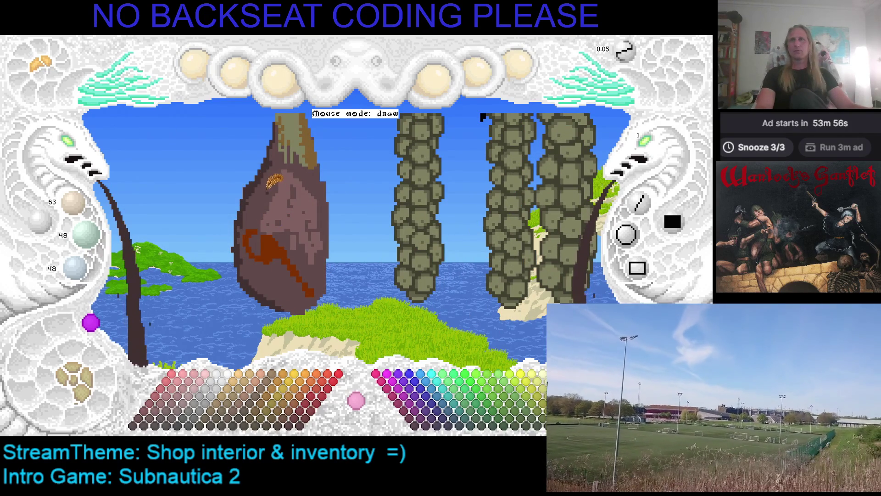
scroll(271, 181, up, 2)
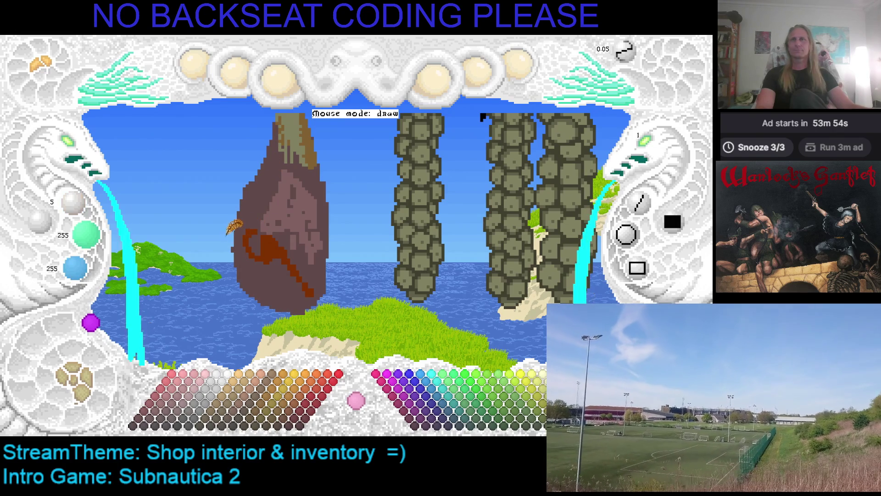
click(182, 427)
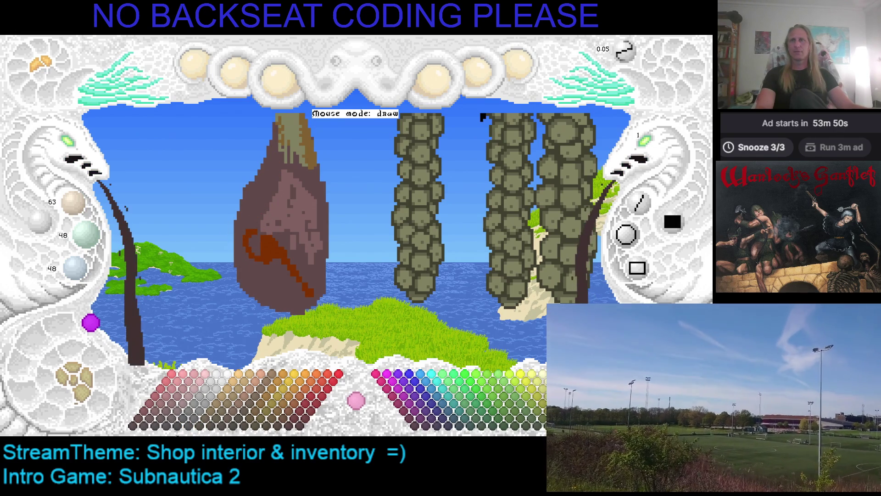
click(192, 403)
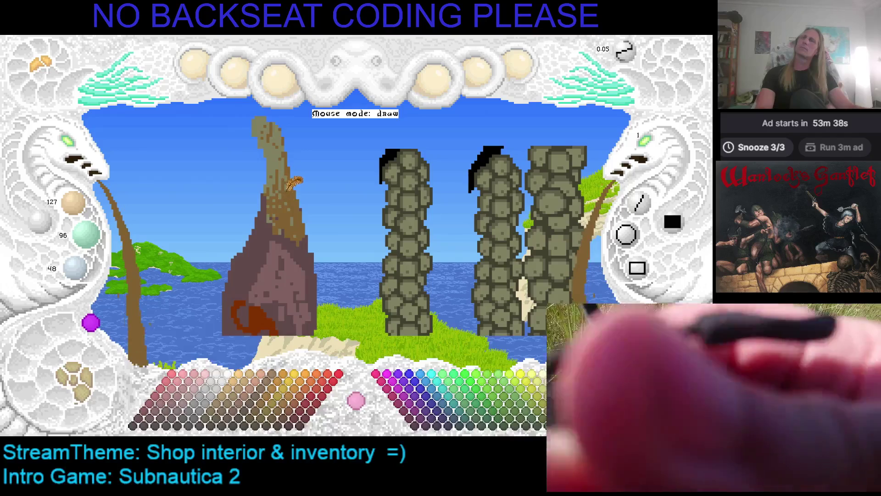
Step: Eyedrop the olive-grey and brown shank colours from the ham, then hide the editor window
right_click(274, 163)
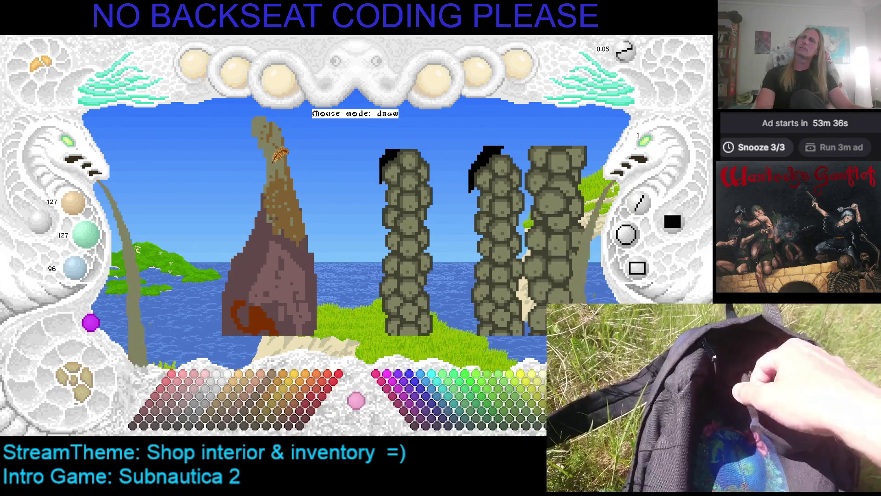
right_click(294, 167)
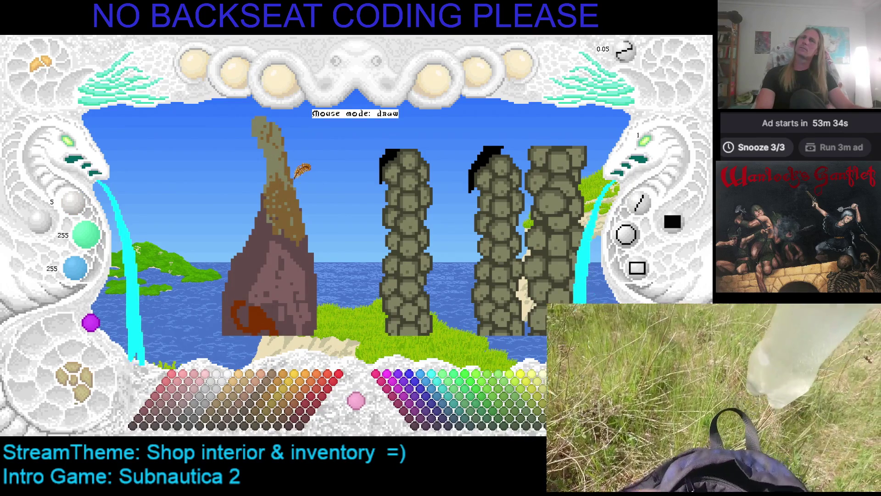
right_click(277, 144)
right_click(271, 125)
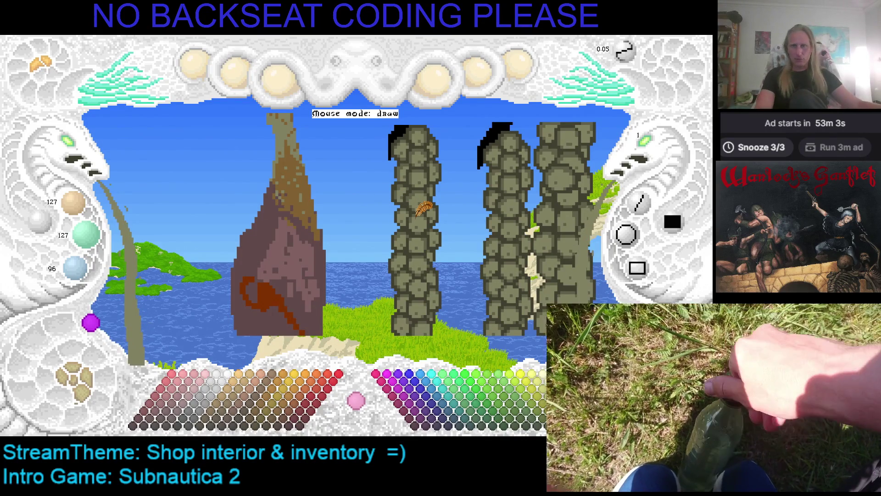
key(Escape)
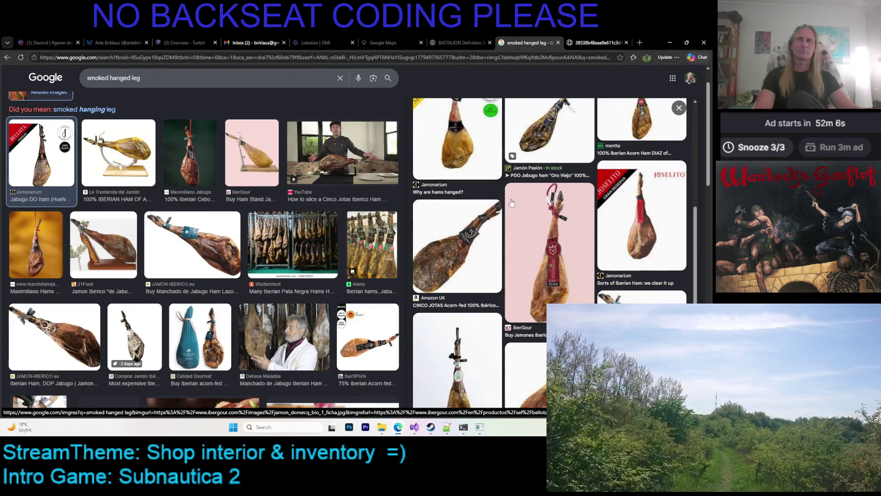
Step: Preview the Dehesa Maladúa and Alamy photos of hanging cured hams
scroll(518, 198, down, 2)
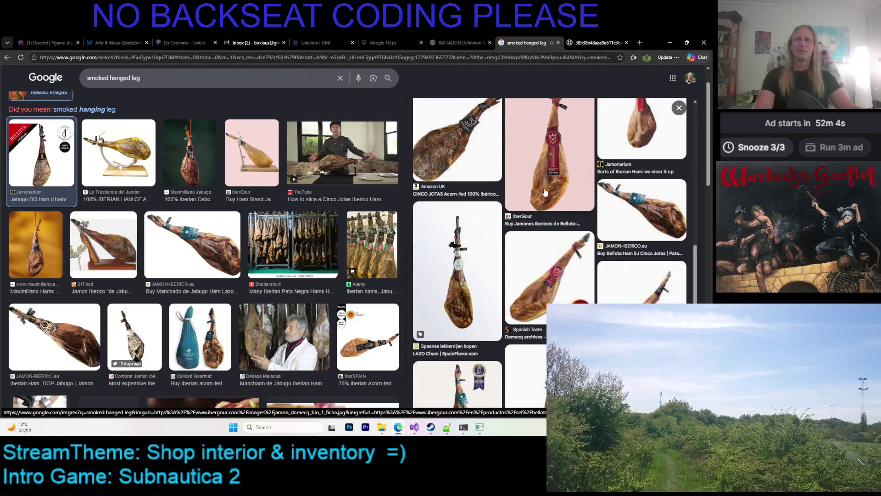
scroll(341, 218, down, 3)
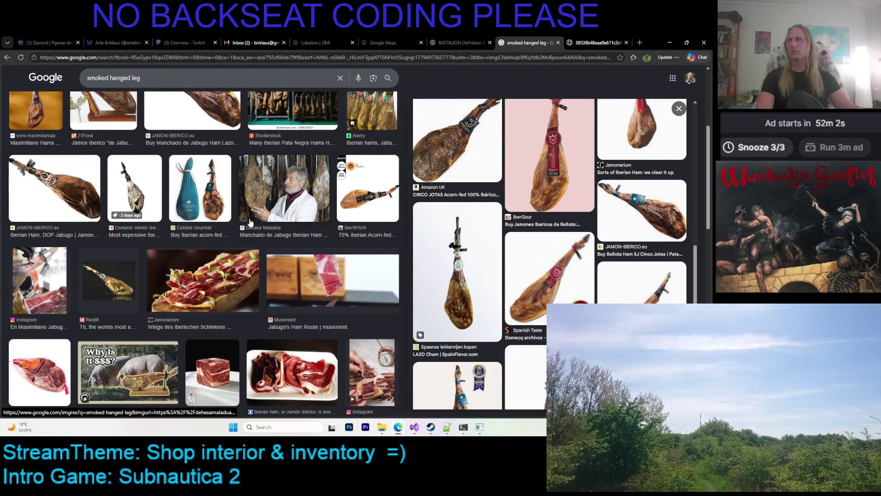
scroll(254, 222, up, 1)
click(271, 210)
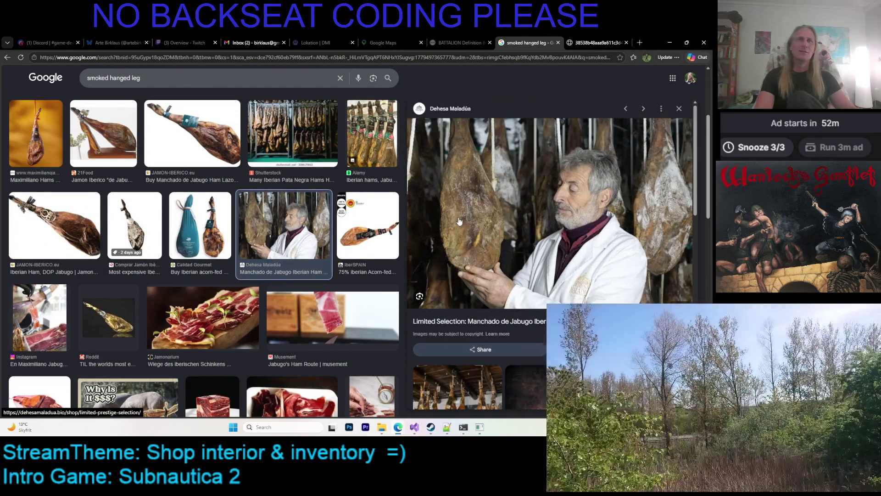
scroll(464, 178, down, 3)
scroll(464, 178, up, 3)
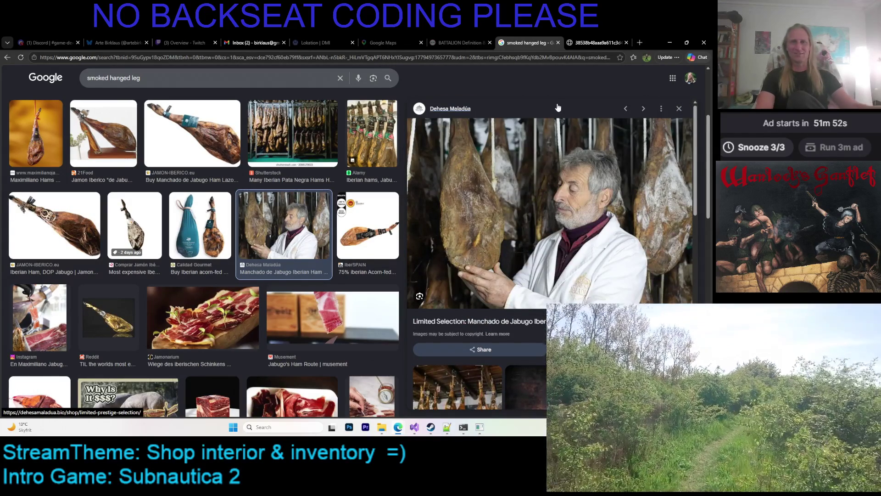
scroll(570, 210, down, 3)
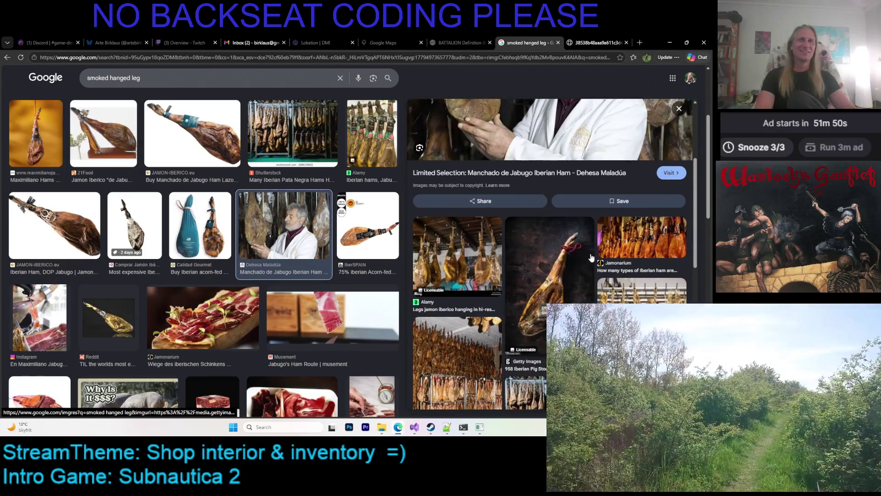
scroll(564, 258, down, 3)
click(625, 221)
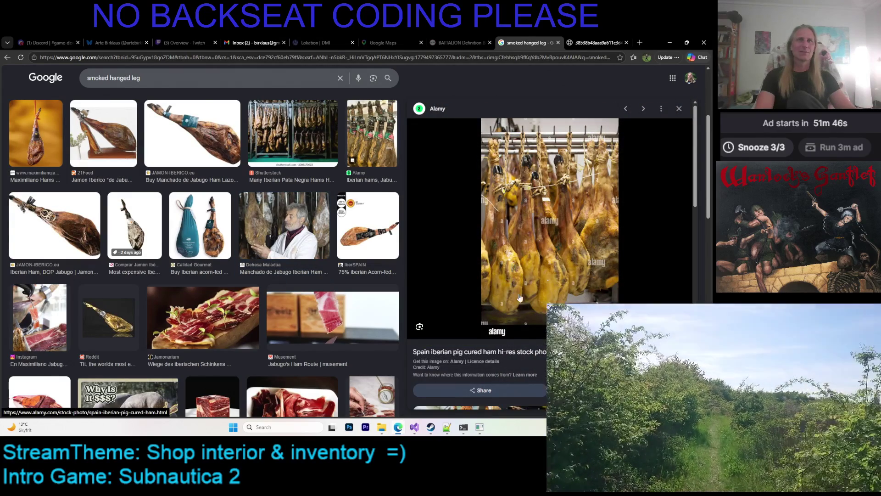
Step: Preview more ham-rack results, end on the La Boqueria Iberico ham photo, and select the old query
scroll(528, 250, down, 4)
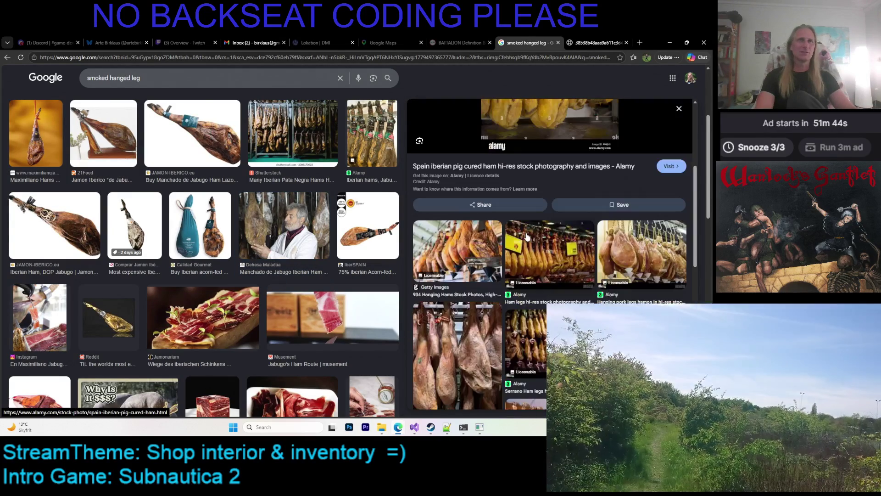
scroll(527, 236, down, 2)
scroll(526, 236, down, 5)
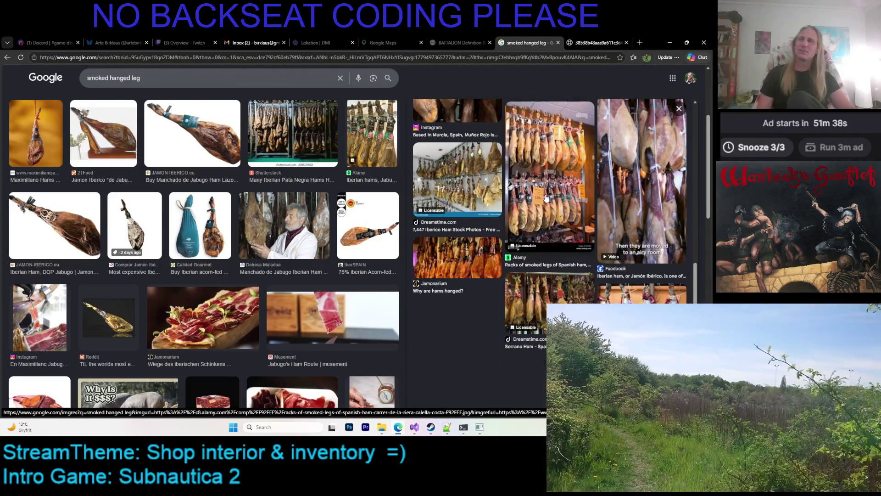
scroll(527, 216, down, 3)
scroll(536, 190, up, 5)
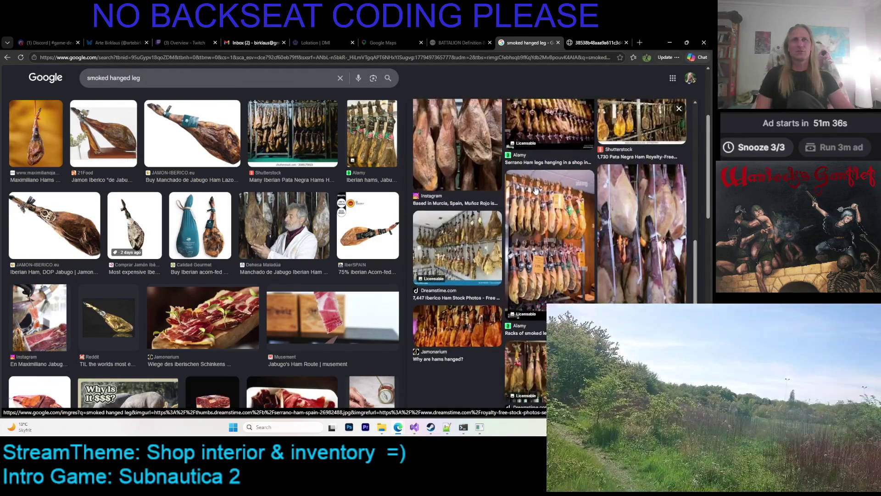
click(539, 240)
scroll(535, 201, down, 5)
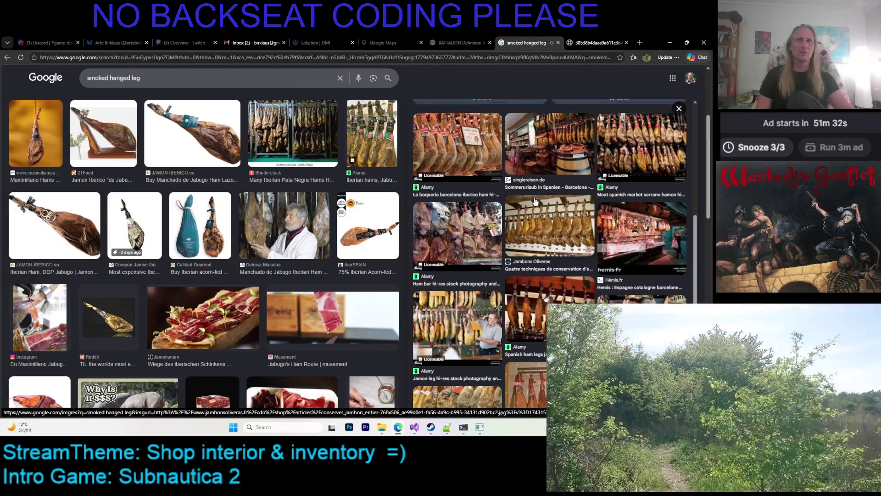
scroll(536, 201, up, 2)
scroll(528, 202, down, 3)
scroll(525, 203, down, 1)
scroll(525, 203, up, 2)
click(457, 181)
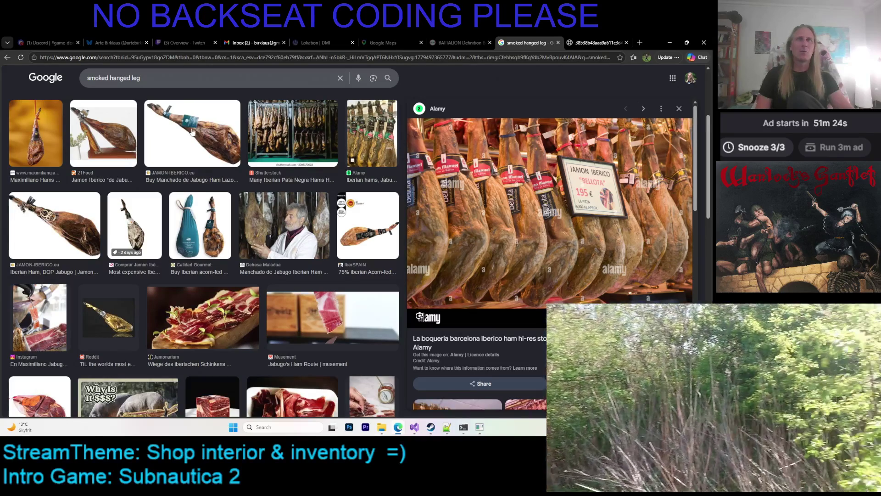
triple_click(164, 78)
Step: Search Google Images for 'jamon iberico leg'
text(jamon iberico)
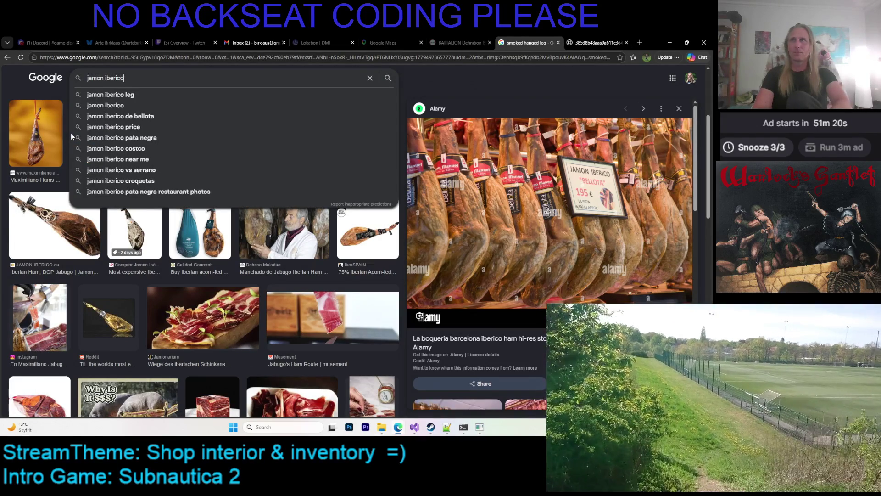
text( leg)
key(Return)
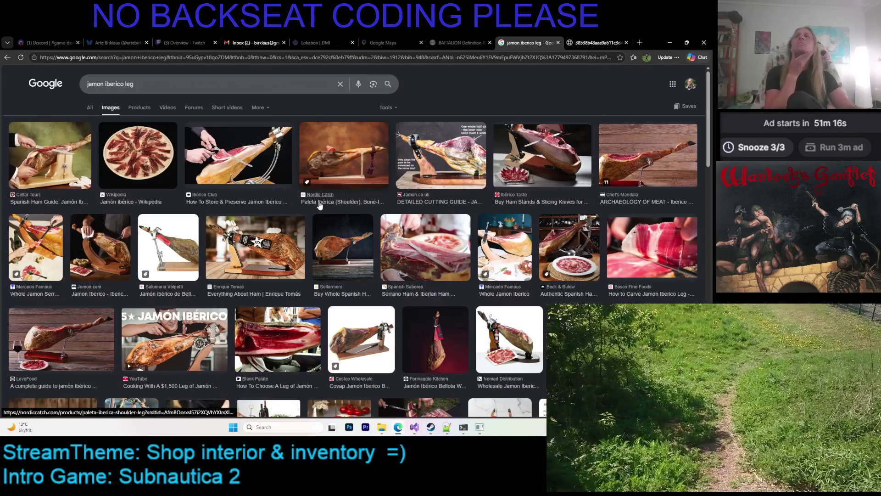
scroll(322, 260, down, 2)
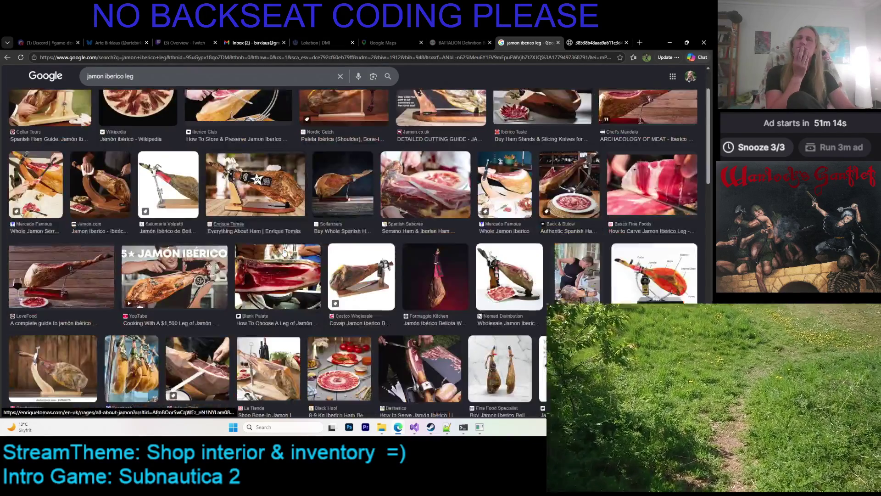
scroll(322, 260, up, 1)
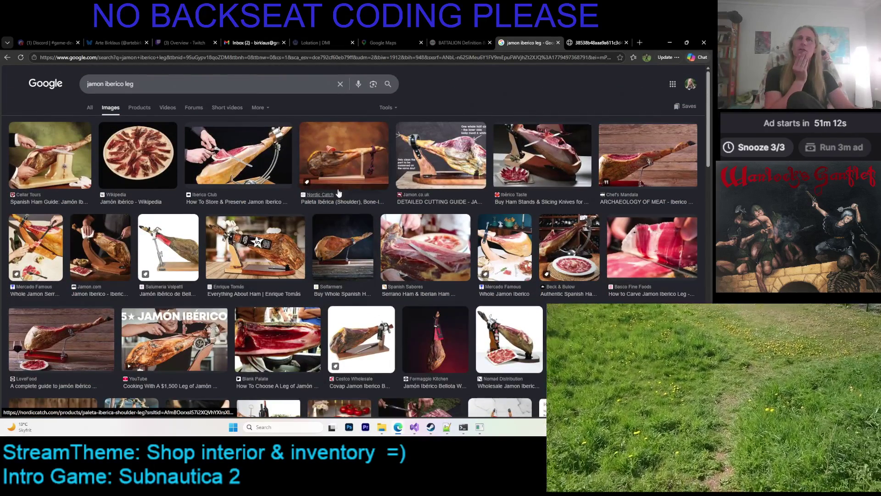
scroll(340, 203, up, 1)
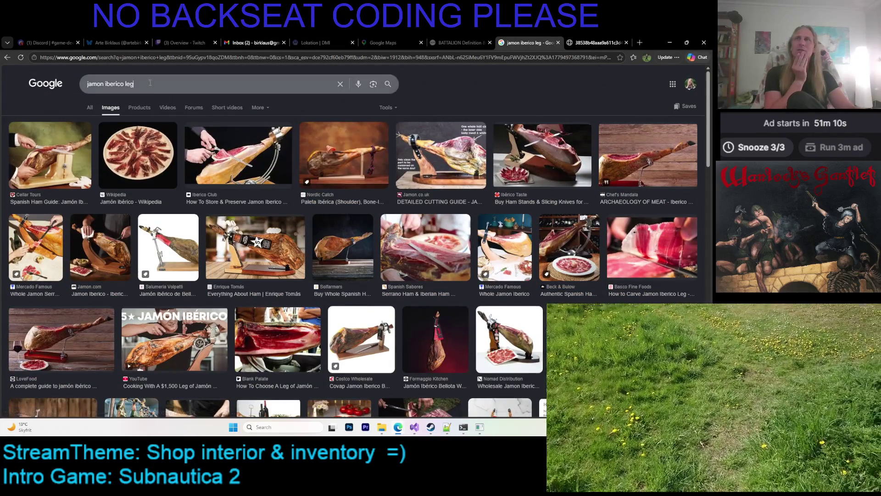
click(169, 86)
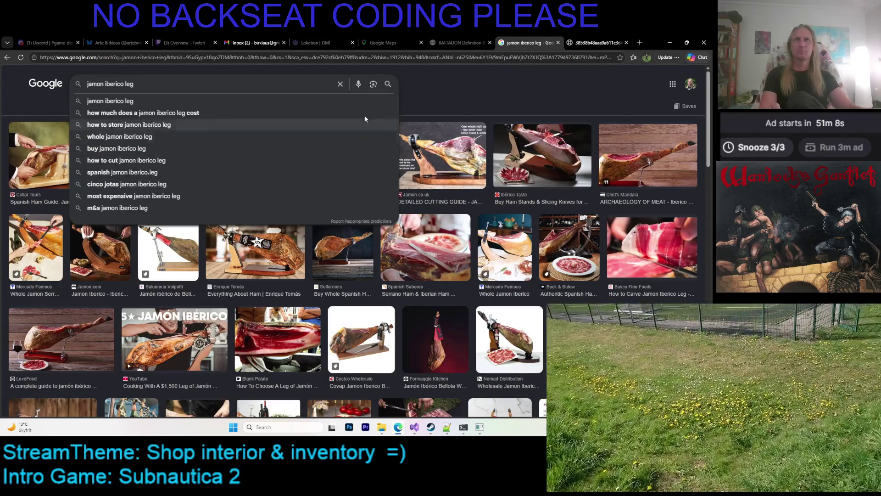
click(469, 100)
Step: Preview the Fine Food Specialist, Jamon.co.uk and Spanish Boosting three-hams photos
scroll(526, 168, down, 6)
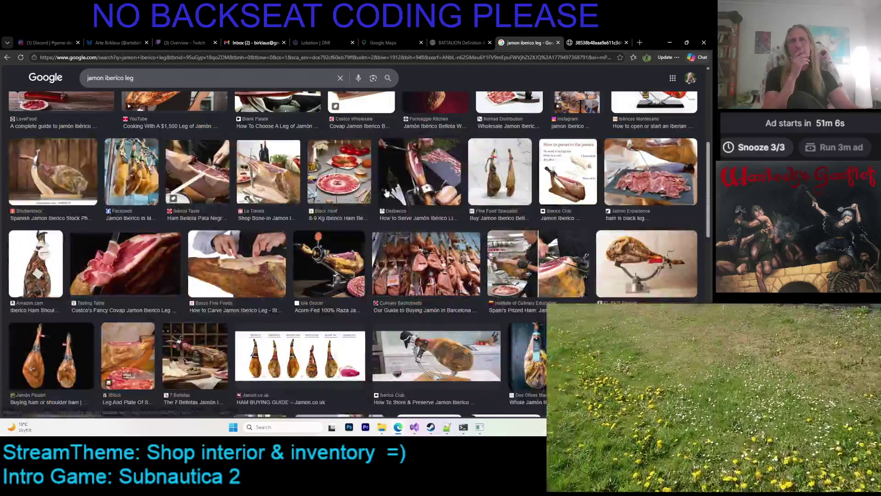
click(525, 169)
scroll(496, 198, down, 3)
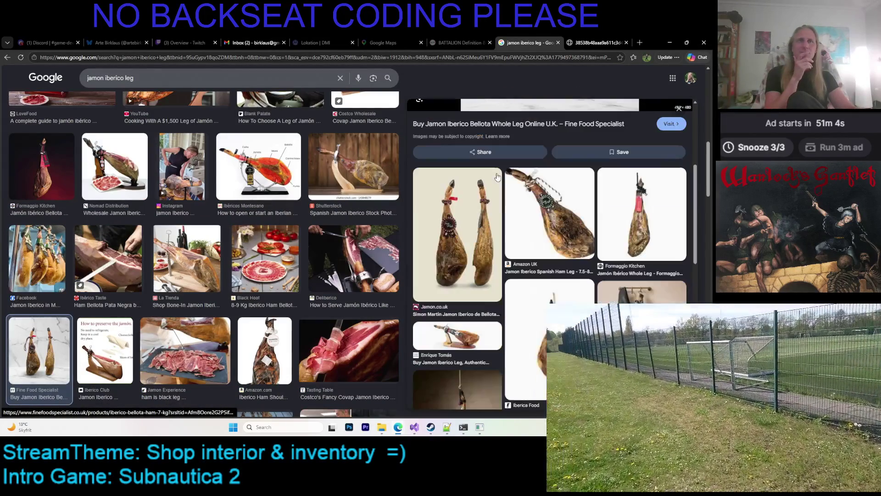
click(493, 196)
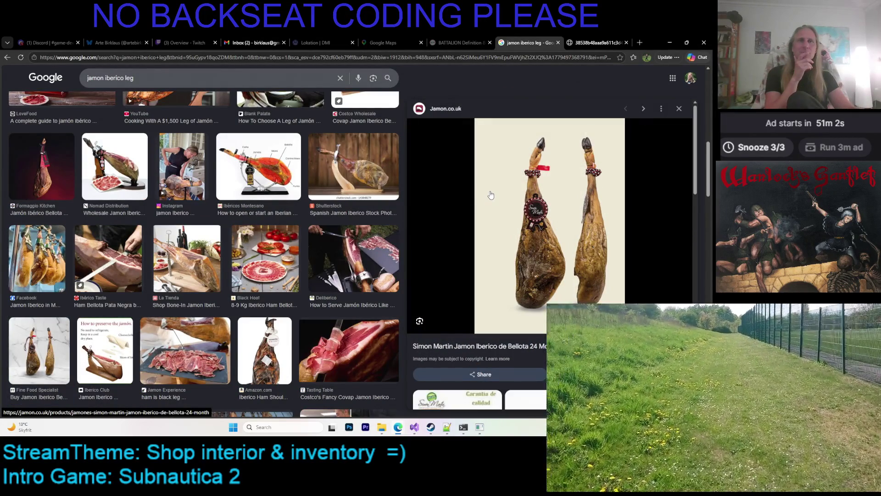
scroll(500, 188, down, 3)
scroll(505, 186, up, 3)
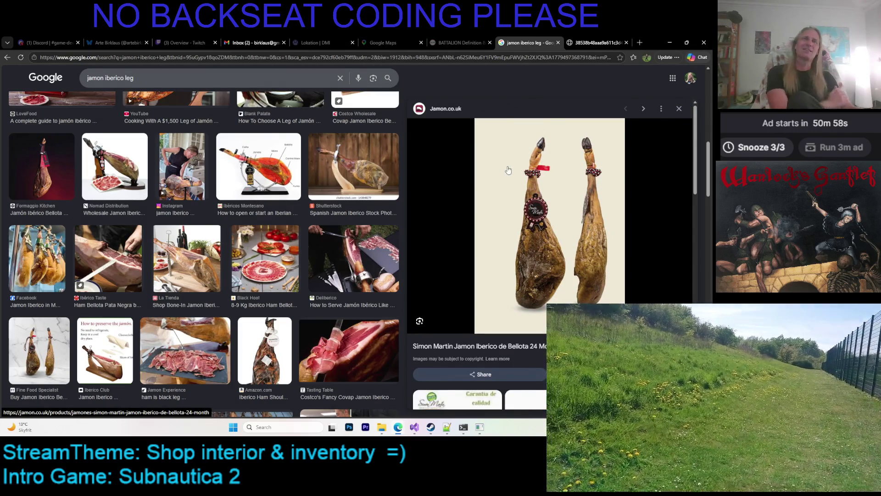
scroll(534, 209, down, 6)
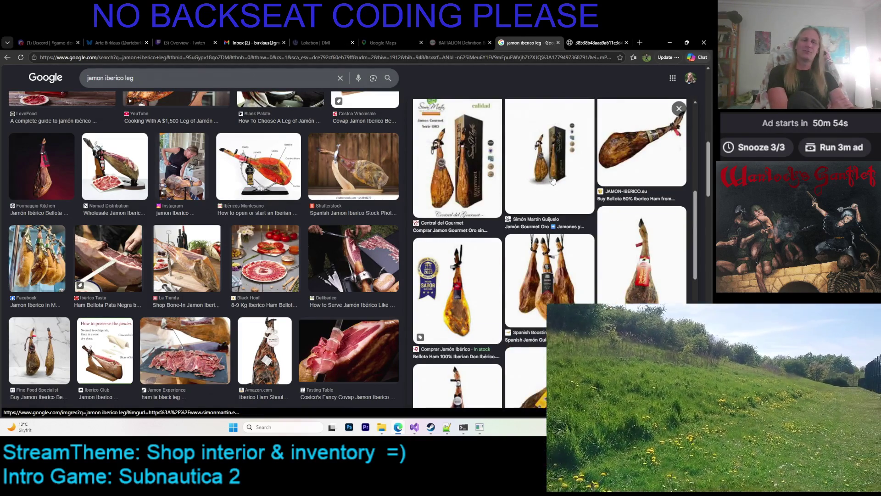
scroll(553, 180, down, 2)
scroll(552, 181, up, 3)
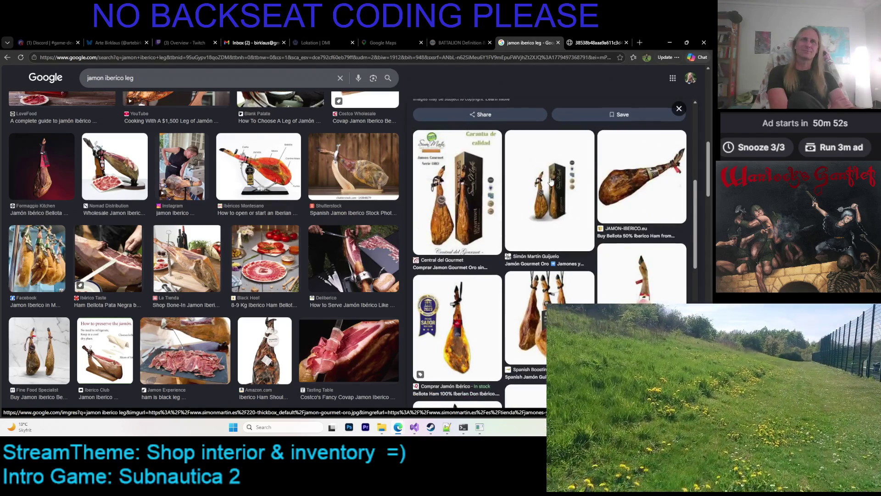
scroll(550, 181, down, 3)
click(551, 181)
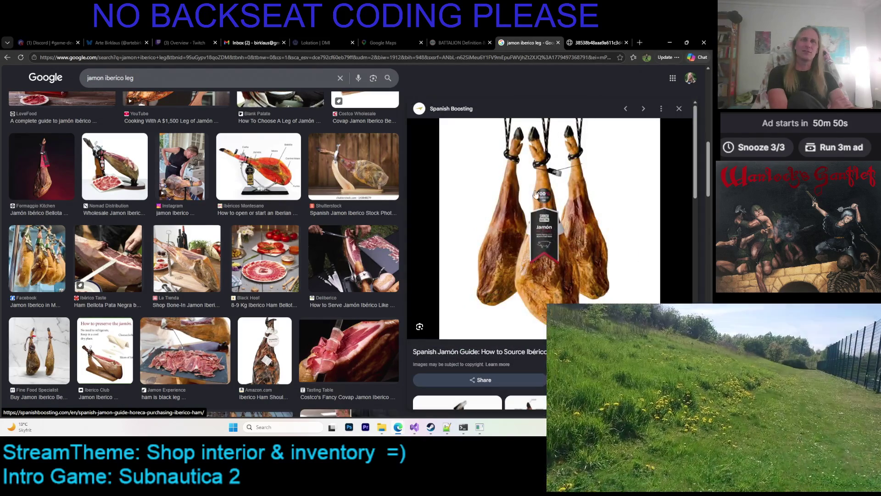
Step: Open the three-hams image in a new tab and close the leftover PlayStation image tab
right_click(512, 166)
click(551, 252)
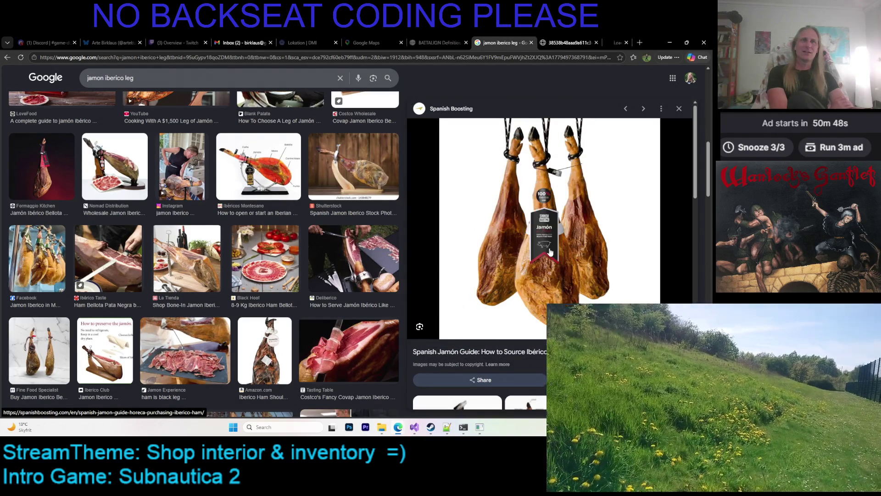
click(549, 46)
click(565, 42)
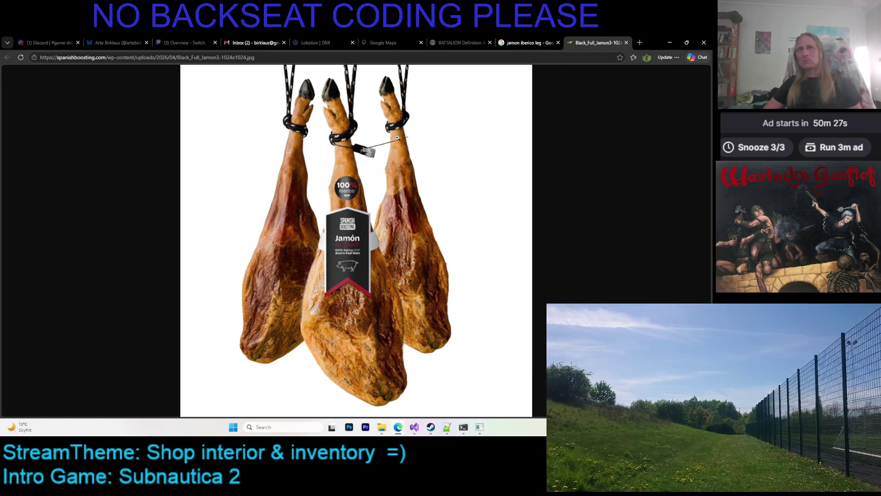
Step: Bring up the pixel-art editor, glance back at the ham photo, then return to the painting
click(483, 433)
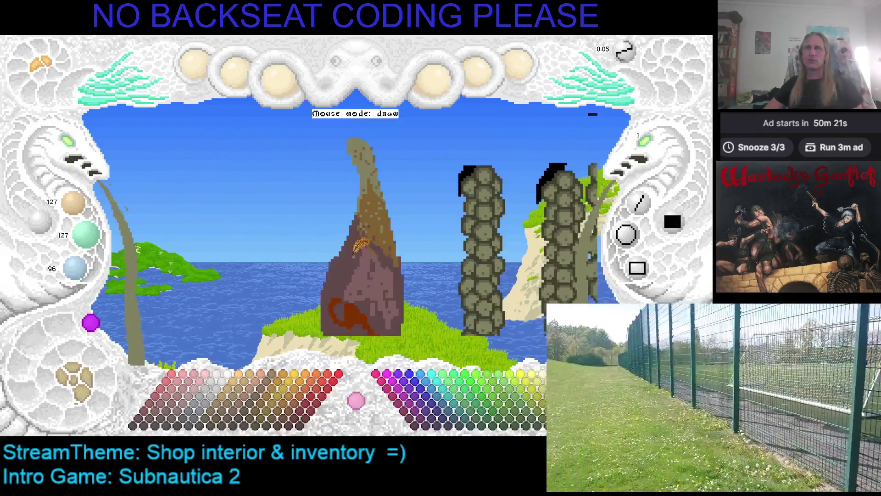
key(alt+Tab)
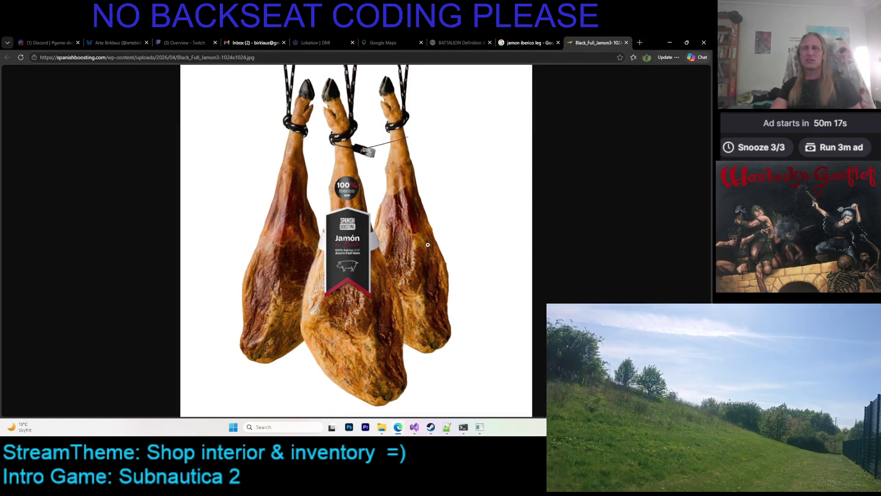
key(alt+Tab)
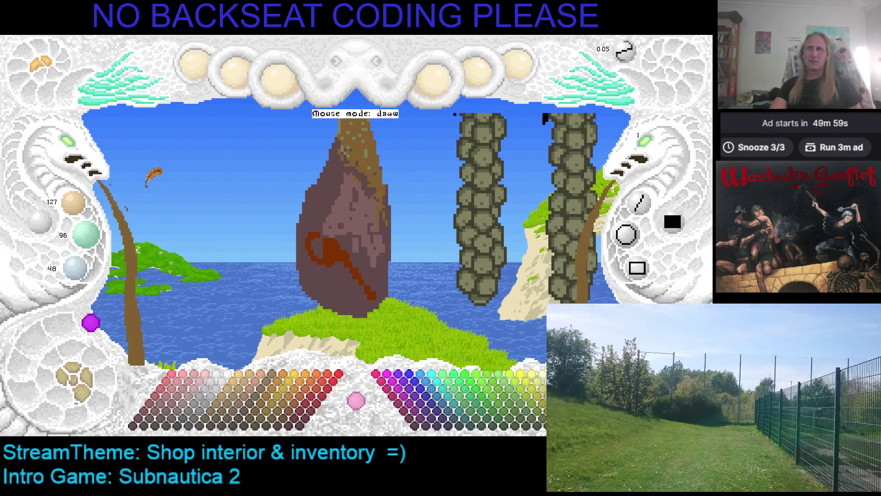
Step: Even out the ham in purple-brown, then paint lighter red streaks down its right side
key(alt+Tab)
key(alt+Tab)
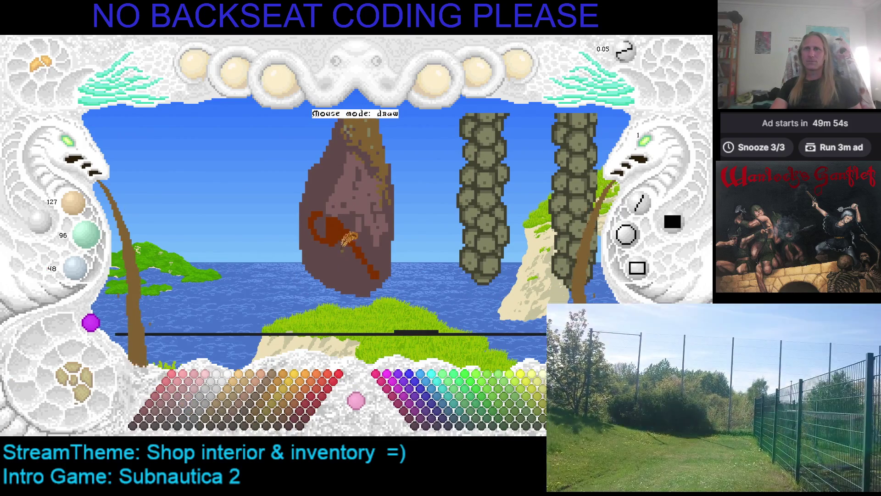
right_click(351, 219)
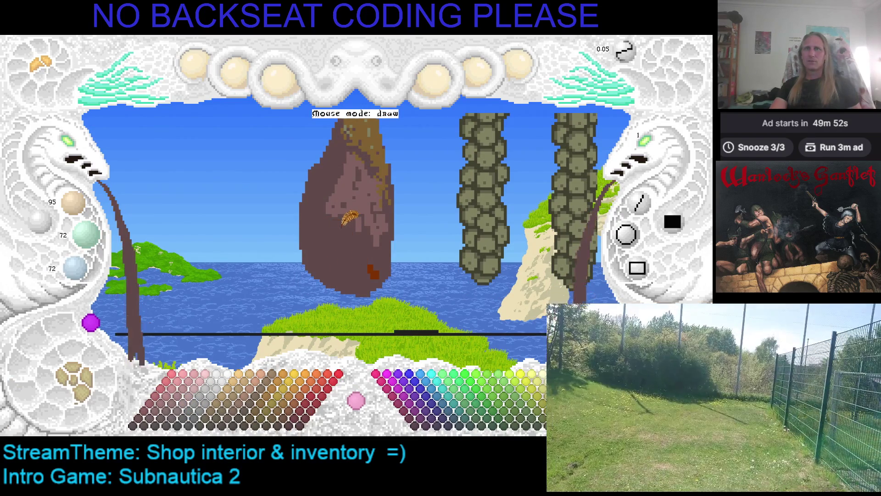
click(356, 211)
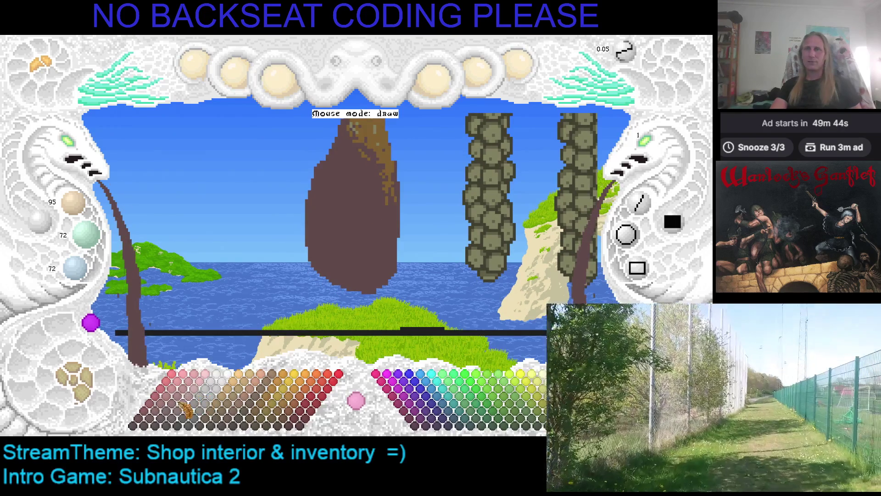
click(157, 413)
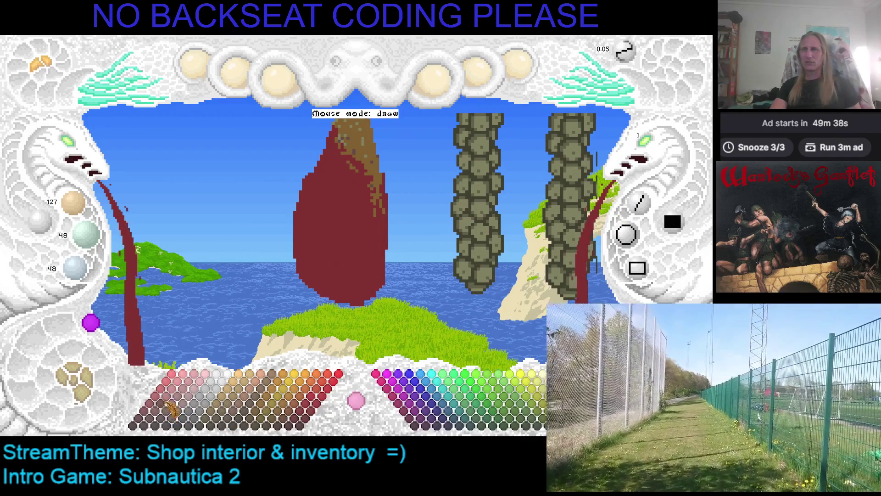
click(169, 413)
mouse_move(359, 185)
mouse_down()
mouse_move(362, 220)
mouse_move(374, 235)
mouse_move(365, 183)
mouse_up()
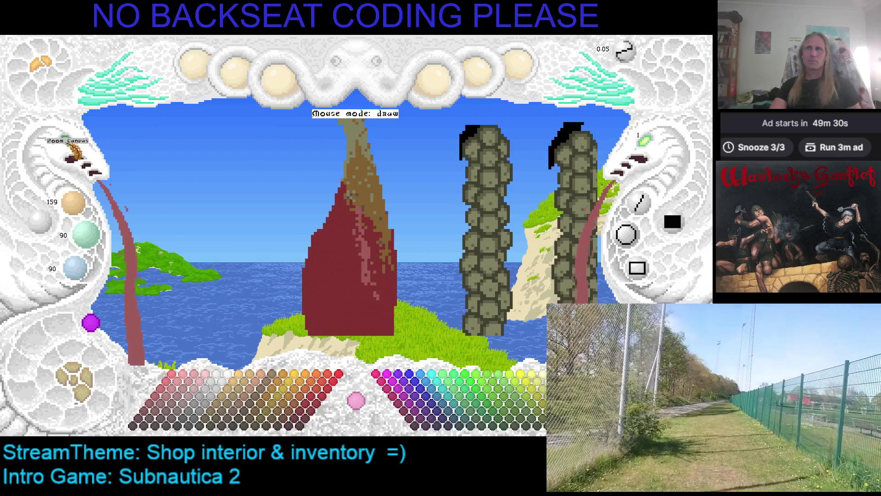
Step: Zoom in on the ham leg and try red-brown, pinkish-brown and deeper red swatches
click(81, 151)
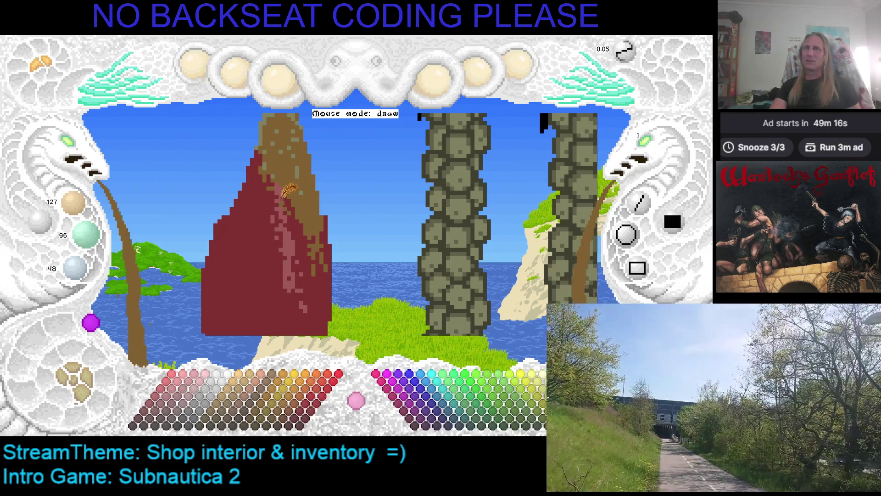
click(185, 412)
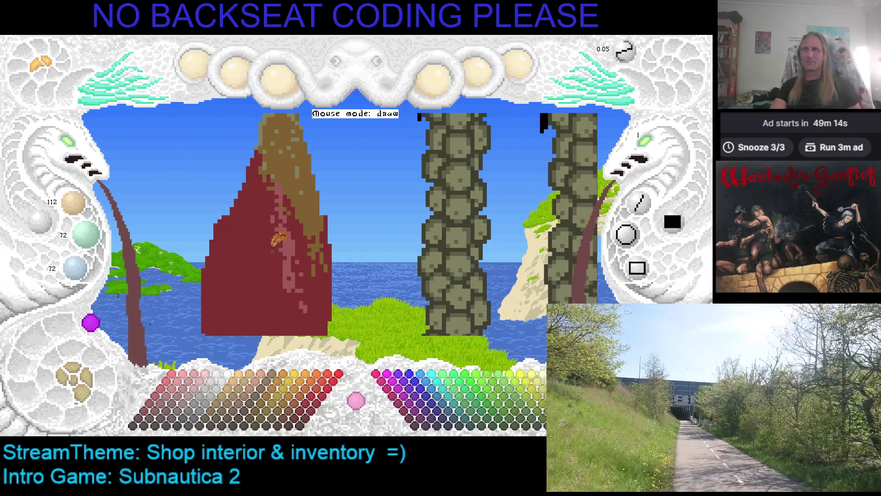
click(188, 406)
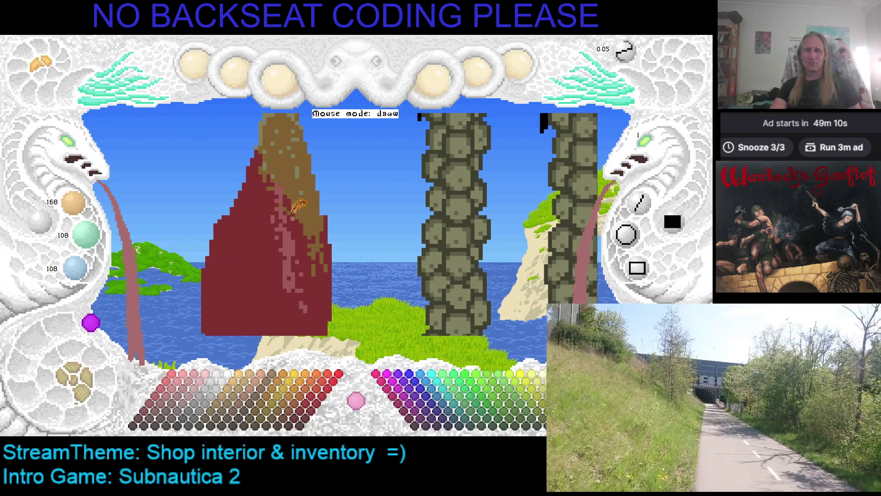
click(173, 408)
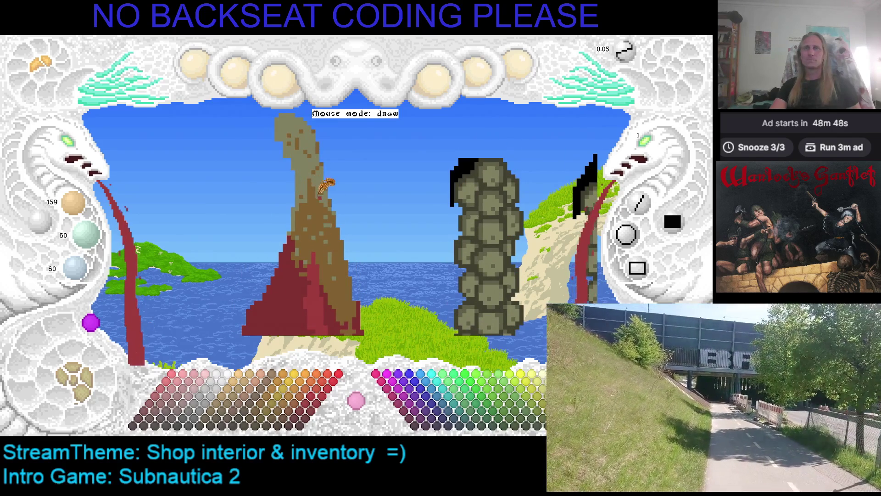
Step: Compare with the reference and try several brown swatches, settling on a medium brown for the rind
key(alt+Tab)
key(alt+Tab)
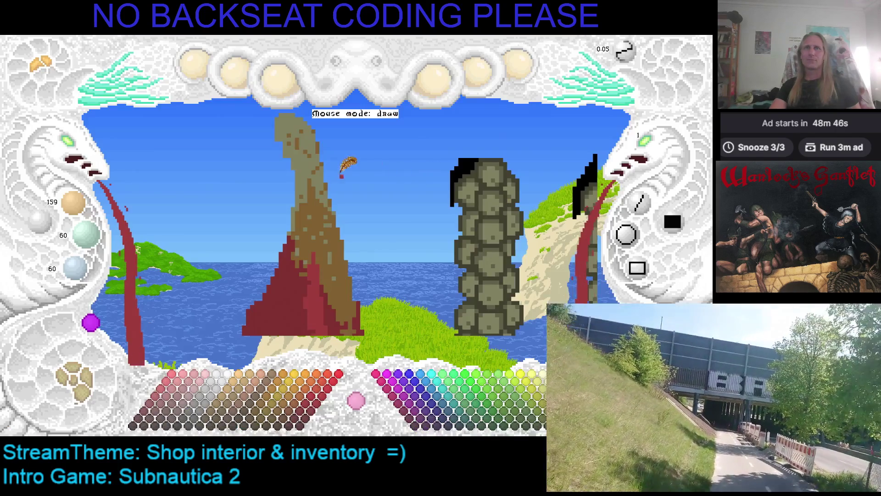
click(296, 409)
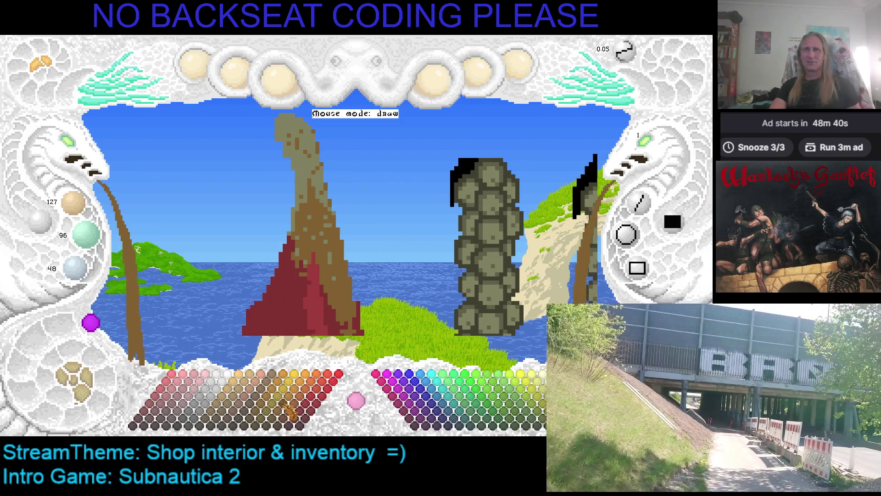
click(291, 411)
click(290, 411)
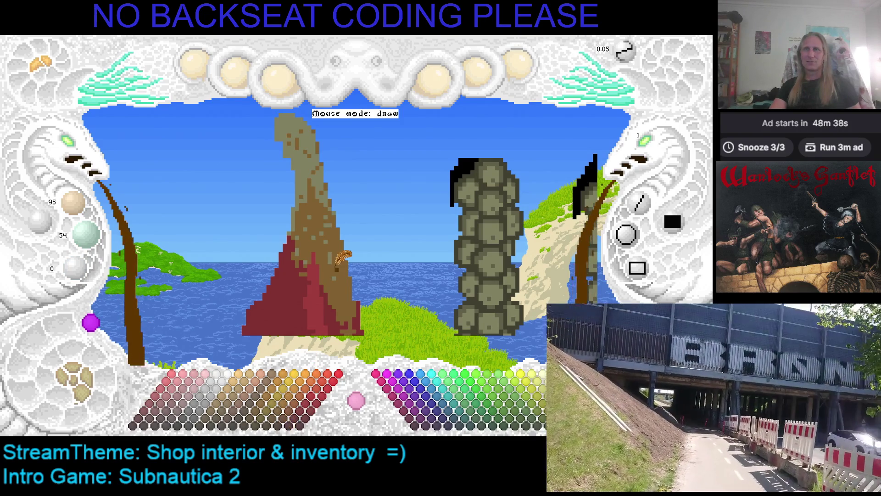
click(294, 405)
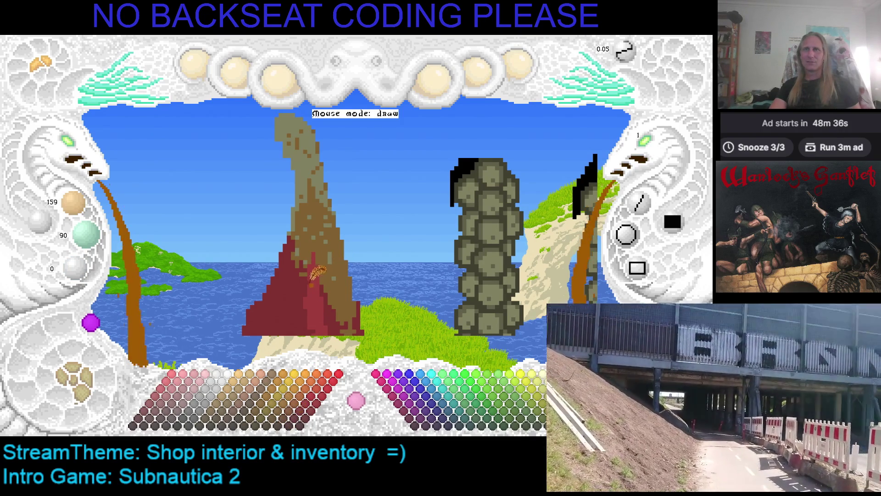
click(267, 413)
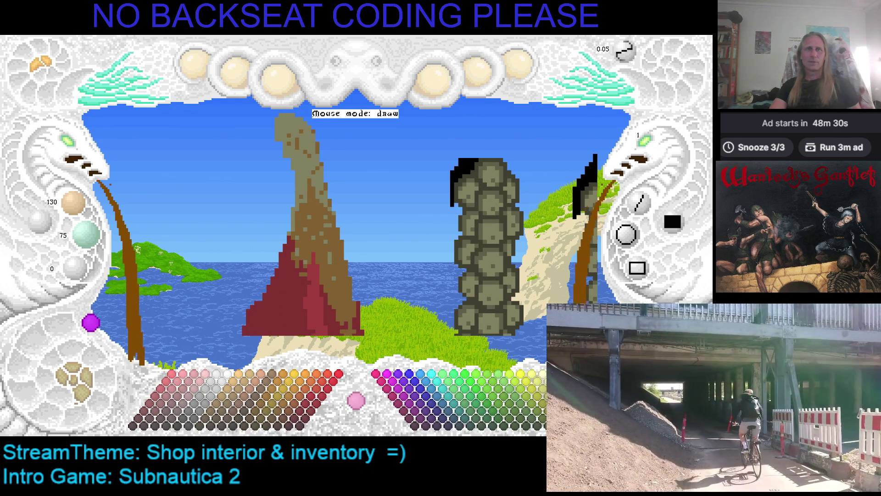
right_click(474, 306)
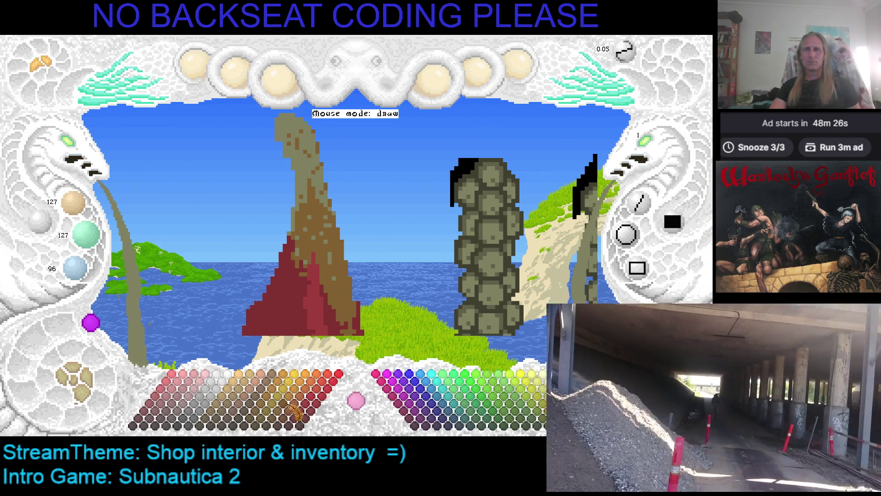
click(287, 406)
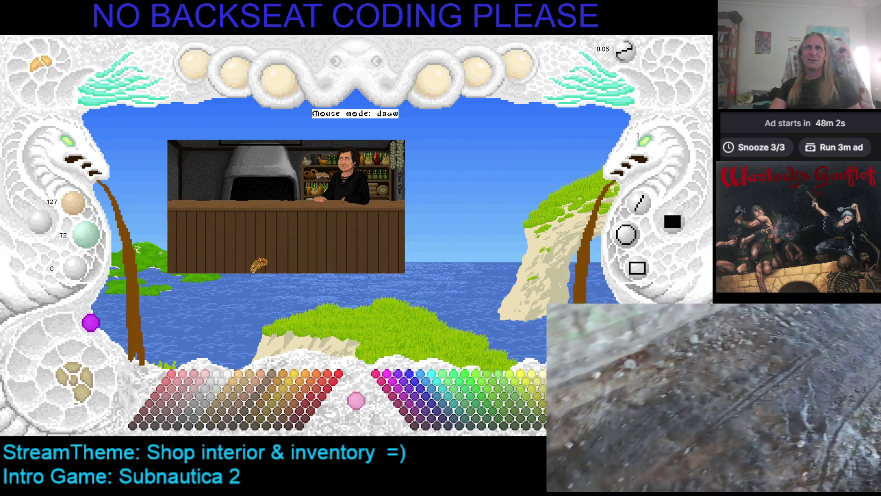
Step: Leave the shop interior view and zoom in close on the ham leg by the stone columns
click(79, 145)
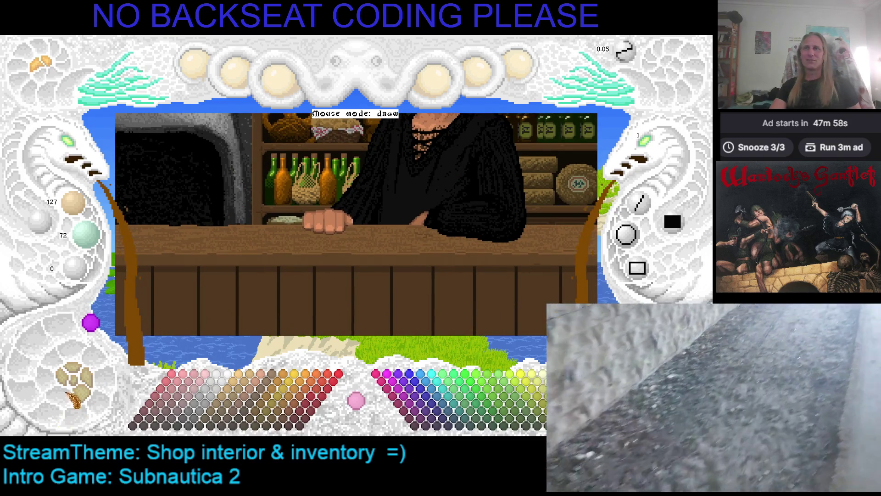
click(79, 387)
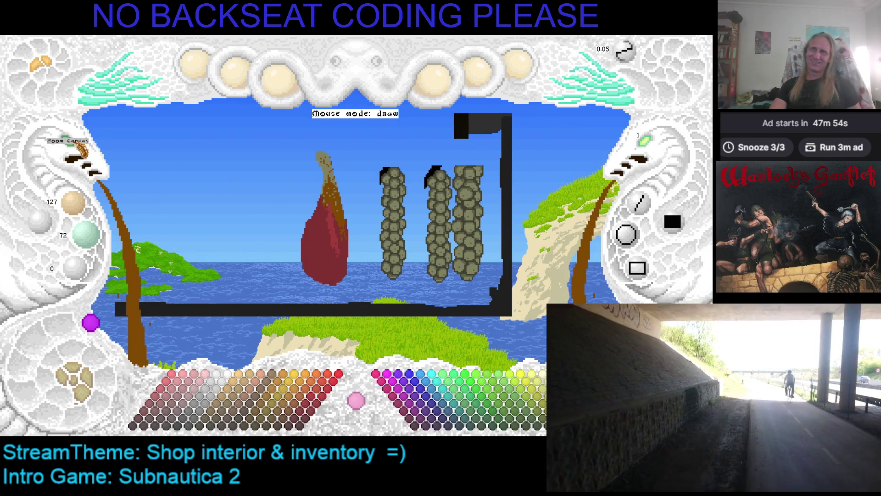
click(79, 146)
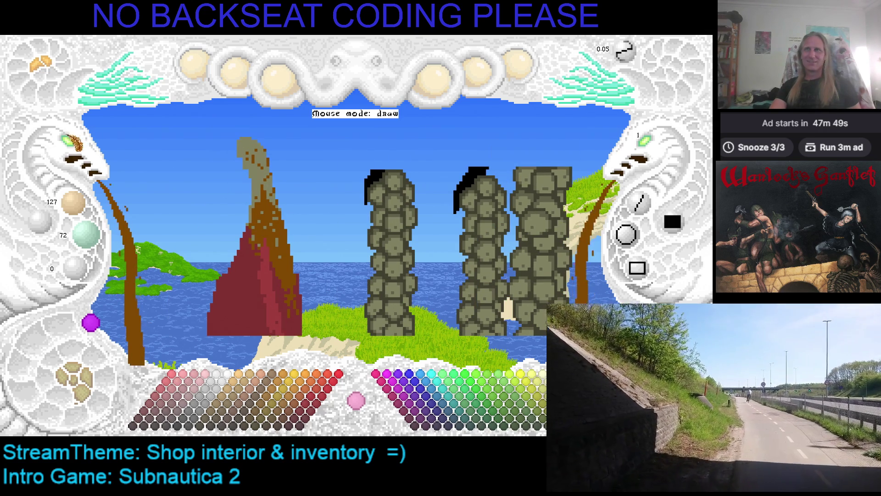
click(73, 145)
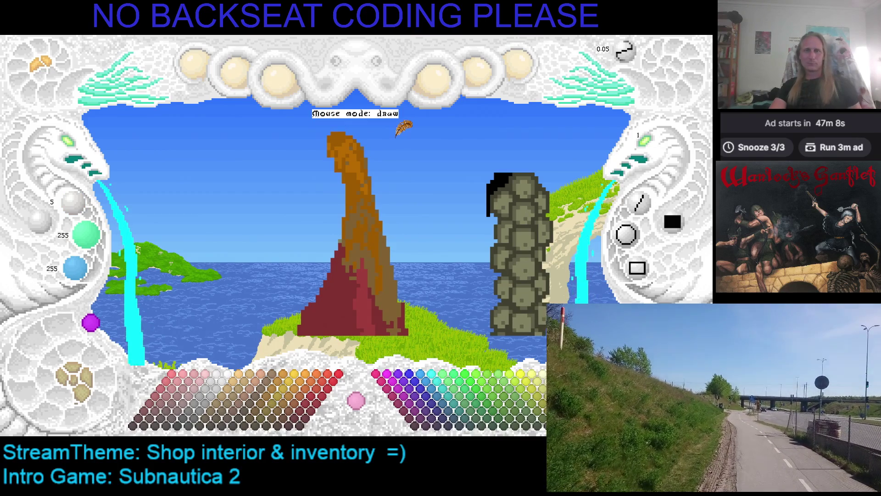
Step: Refresh the ham scene view and sample the orange-brown rind colour from the sprite
click(288, 55)
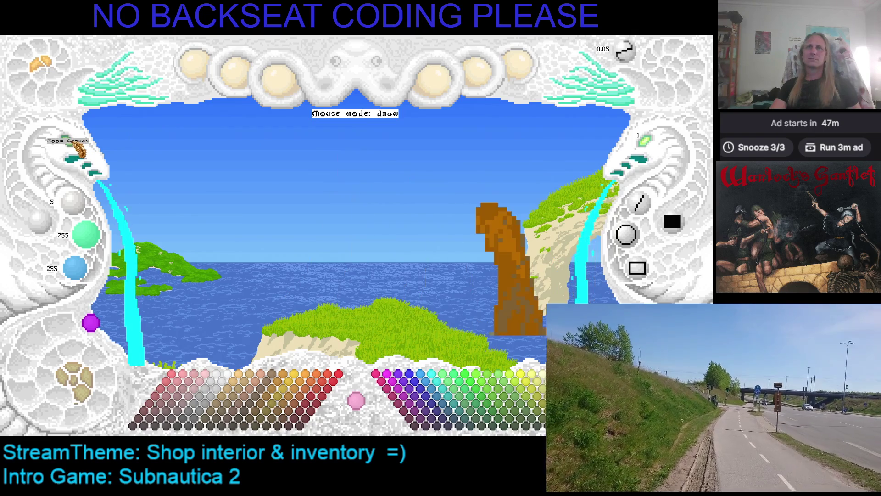
right_click(389, 157)
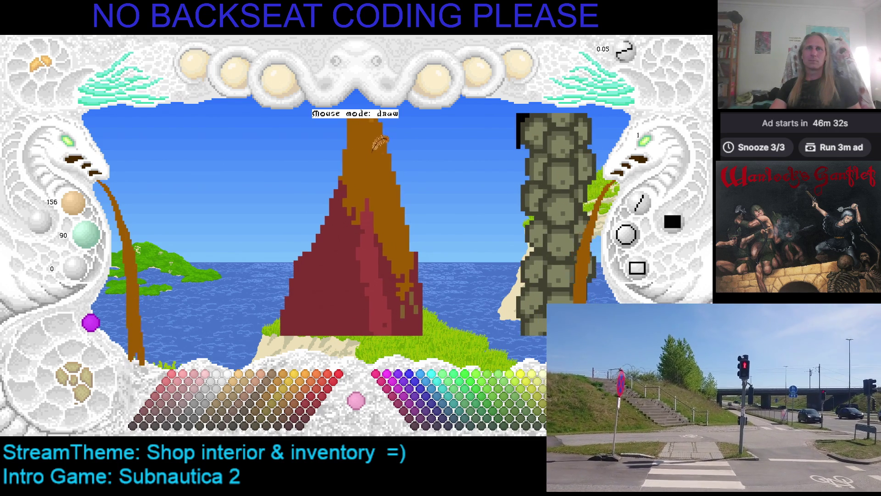
Step: Sample the maroon, paint it over the ham's brown lower parts, then resample the brown rind
right_click(404, 243)
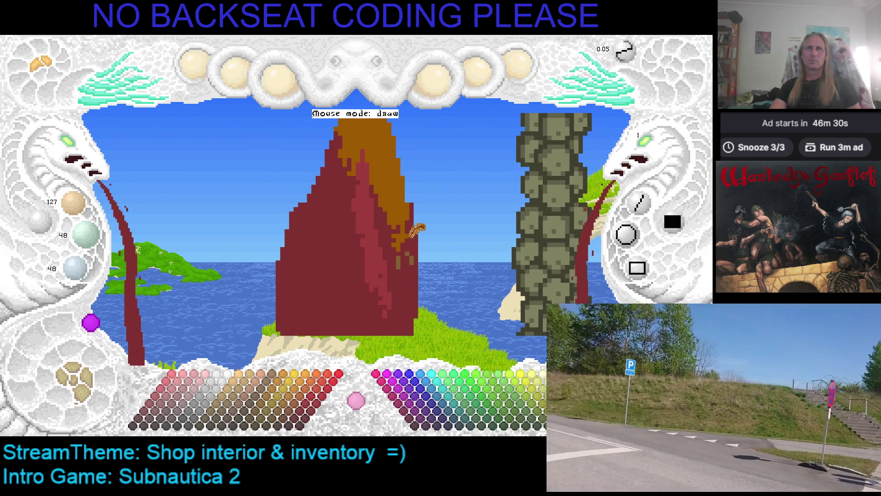
drag(406, 250, 410, 215)
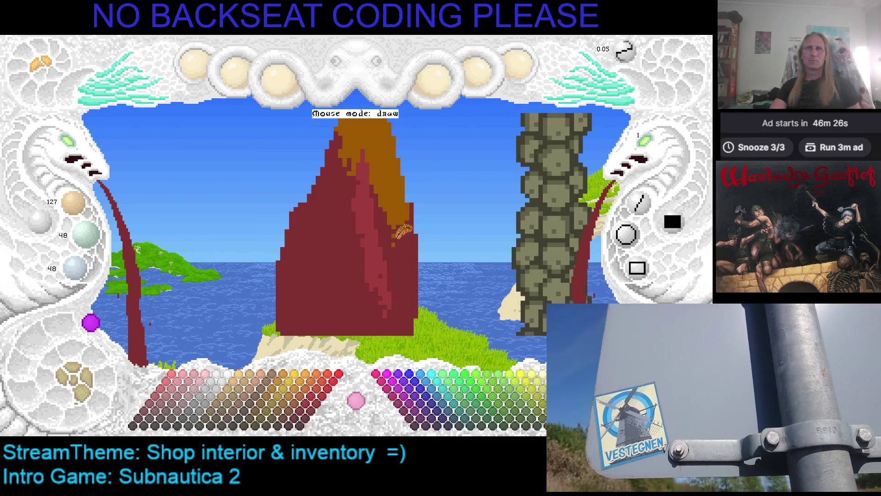
right_click(388, 202)
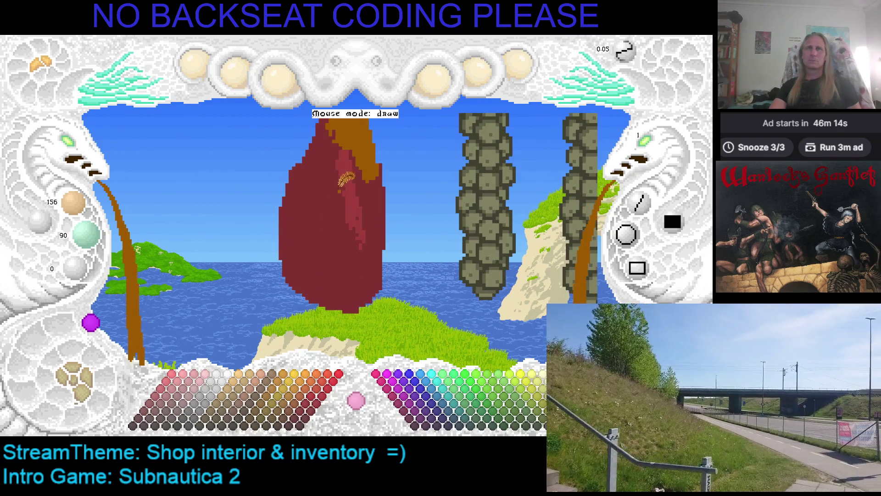
Step: Set the brush size to 2 while checking the ham reference photo
key(alt+Tab)
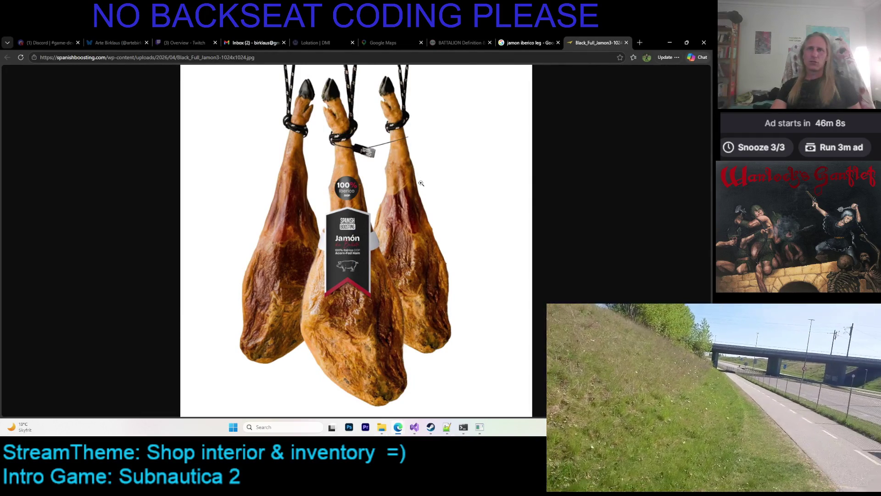
key(alt+Tab)
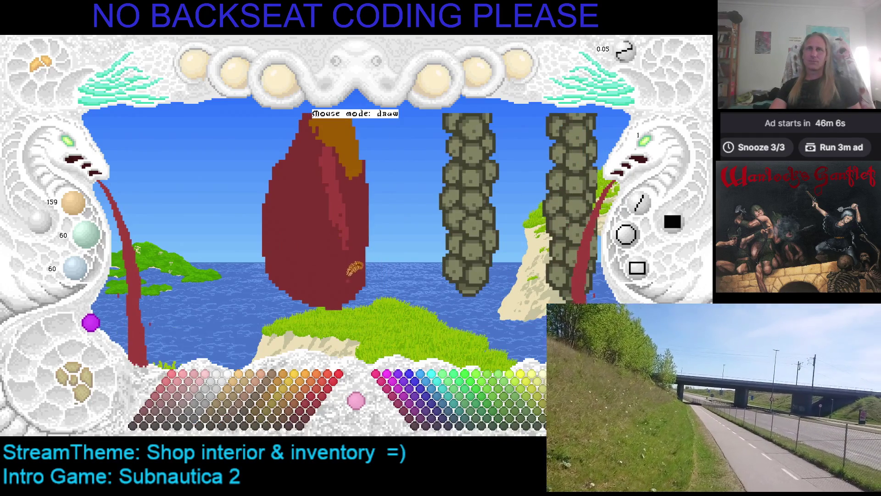
click(657, 146)
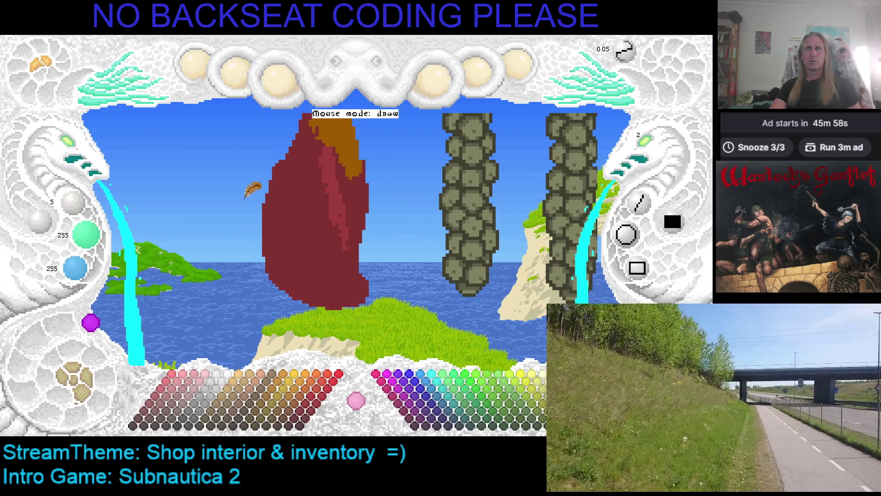
key(alt+Tab)
key(alt+Tab)
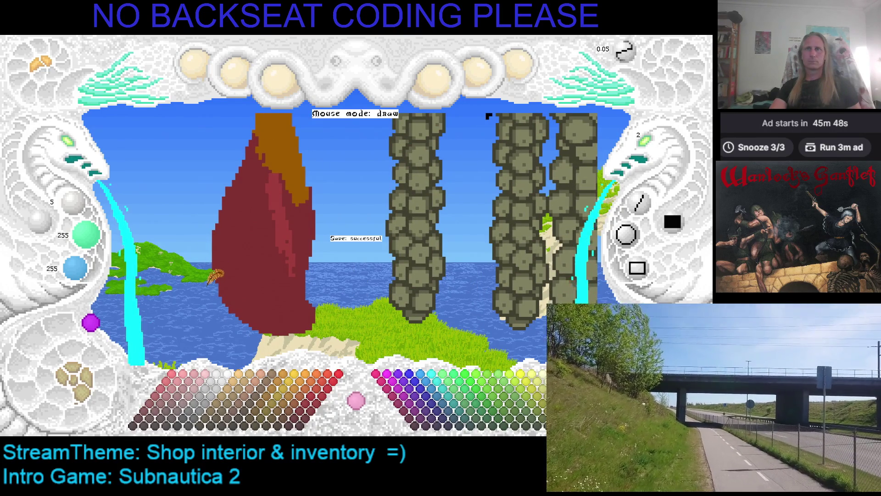
Step: Save the sprite, sample the ham's red, save again and shift the scene view left
key(ctrl+s)
right_click(293, 227)
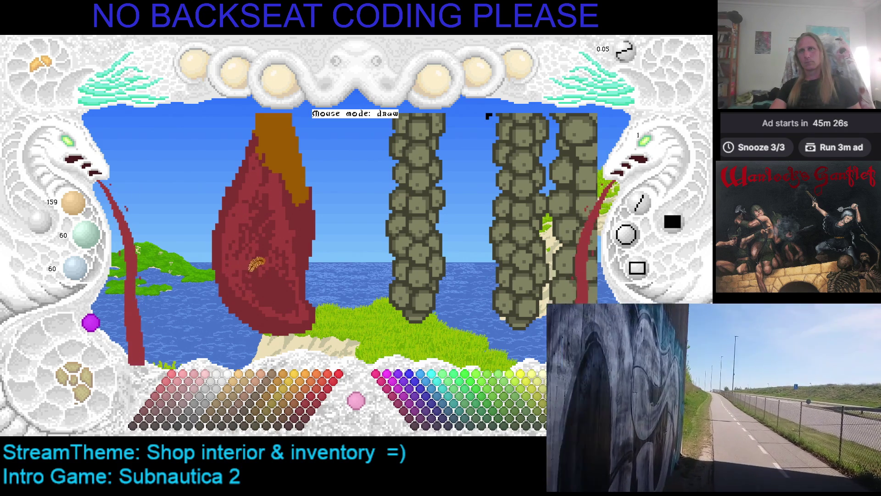
key(ctrl+s)
key(Left)
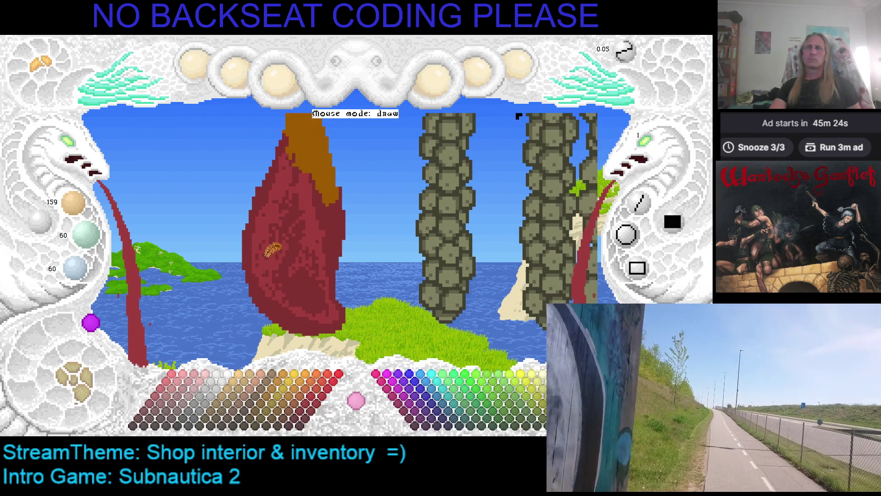
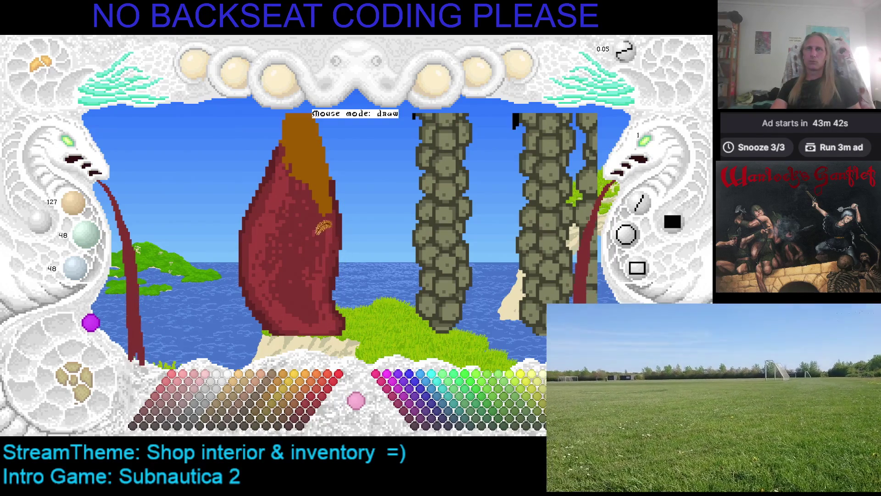
Step: Save the artwork, fill the ham body lighter pink, then select dark reddish 127/72/72 and tan
key(ctrl+s)
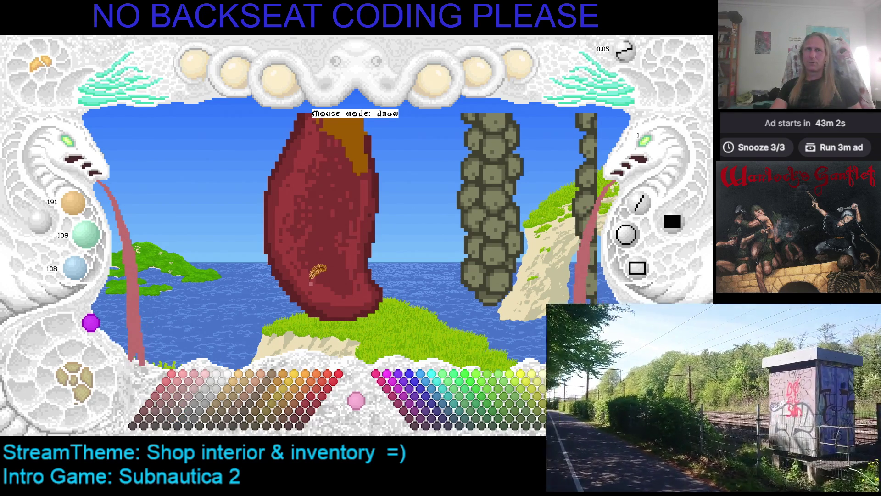
click(316, 268)
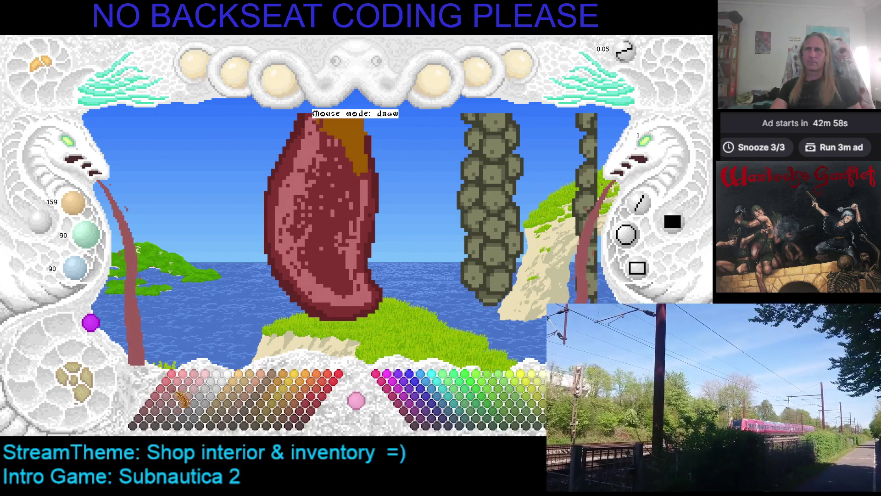
click(336, 254)
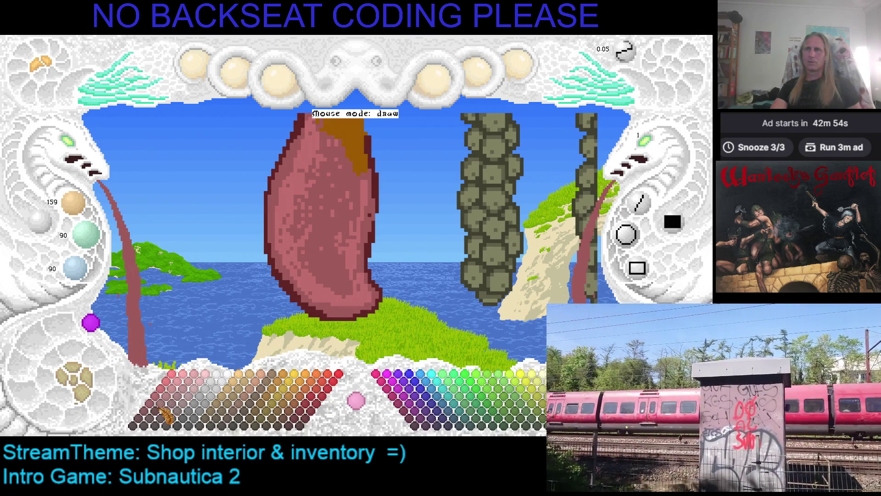
click(163, 418)
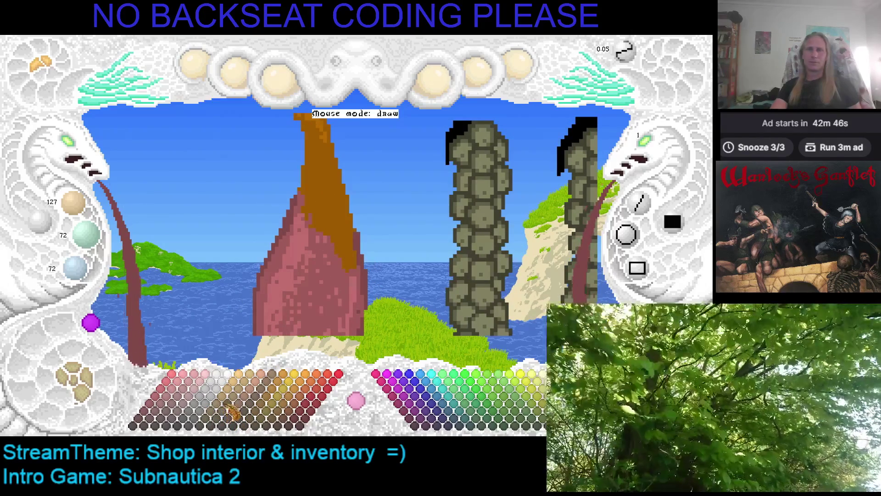
click(235, 399)
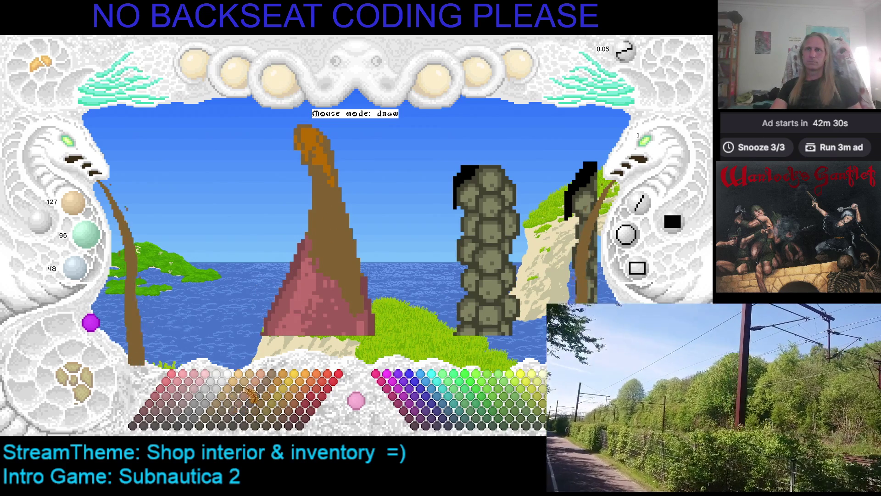
Step: Fill the ham's top with the lighter tan 223/168/84
click(227, 402)
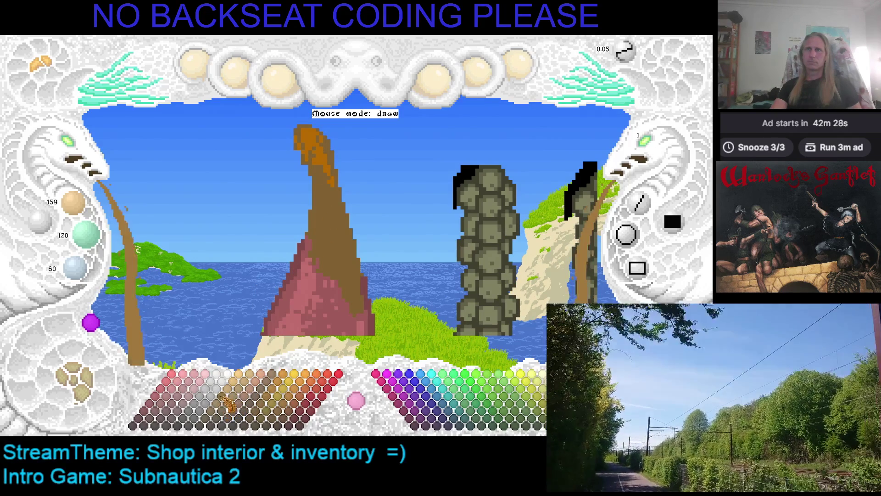
click(334, 224)
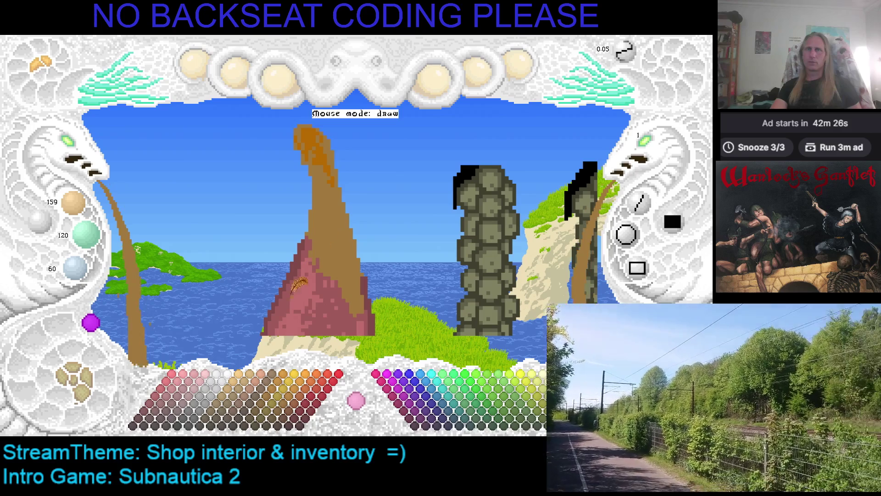
click(239, 388)
click(324, 200)
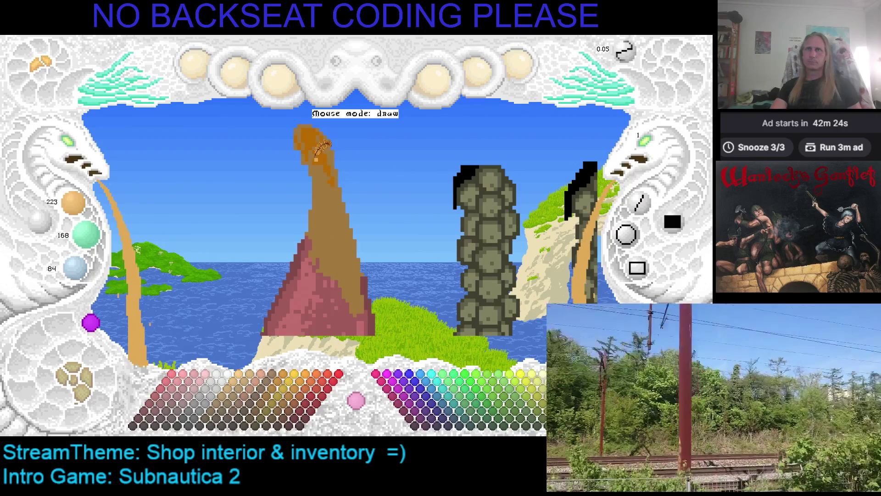
click(327, 146)
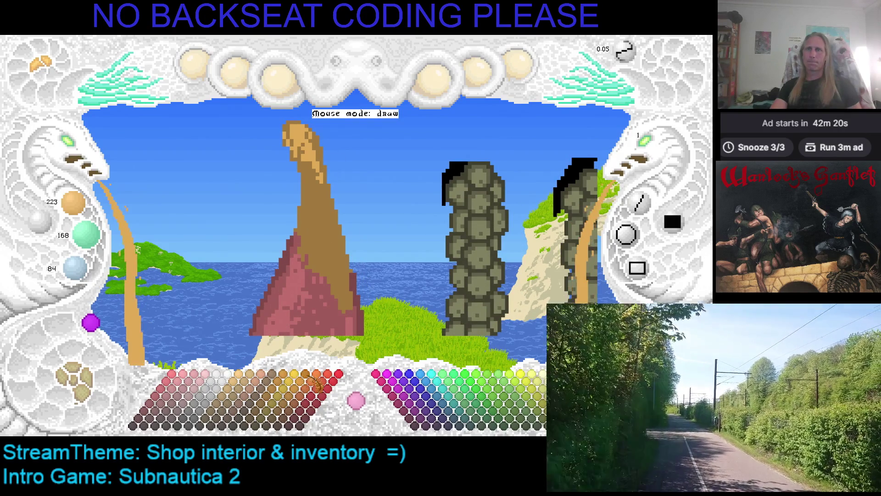
Step: Try several browns and oranges, then refill the ham's top with lighter grey-olive
click(294, 388)
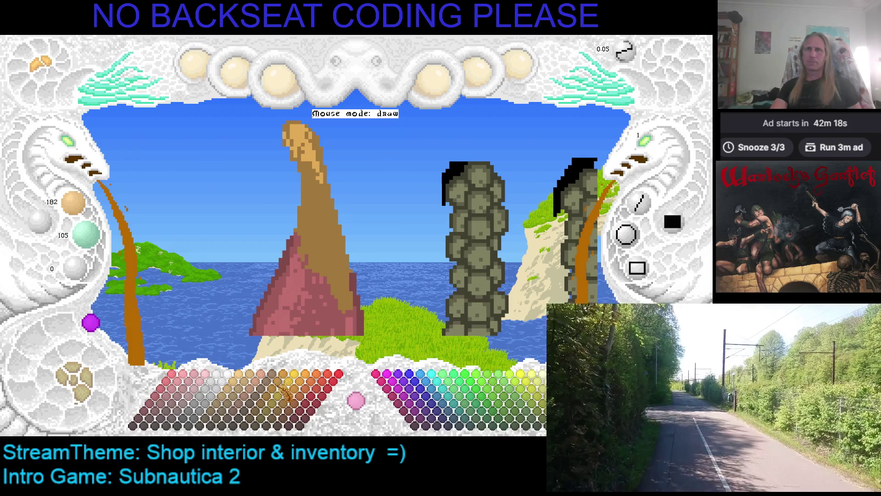
click(290, 382)
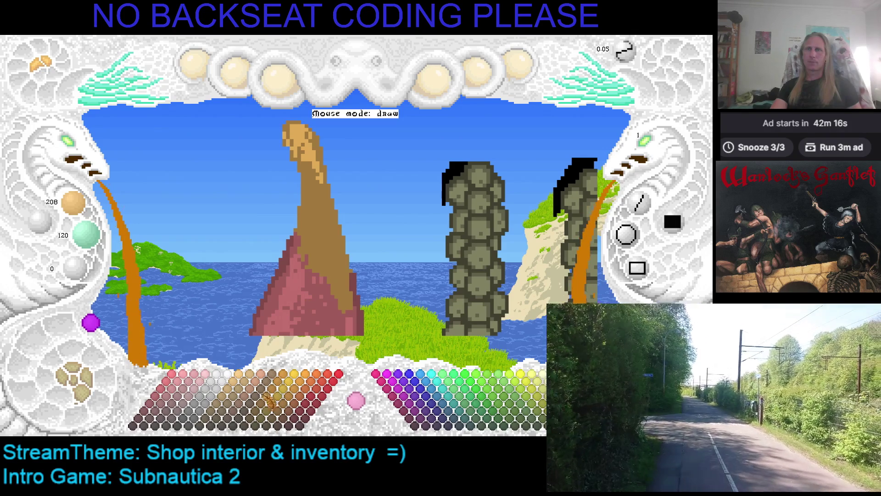
click(266, 403)
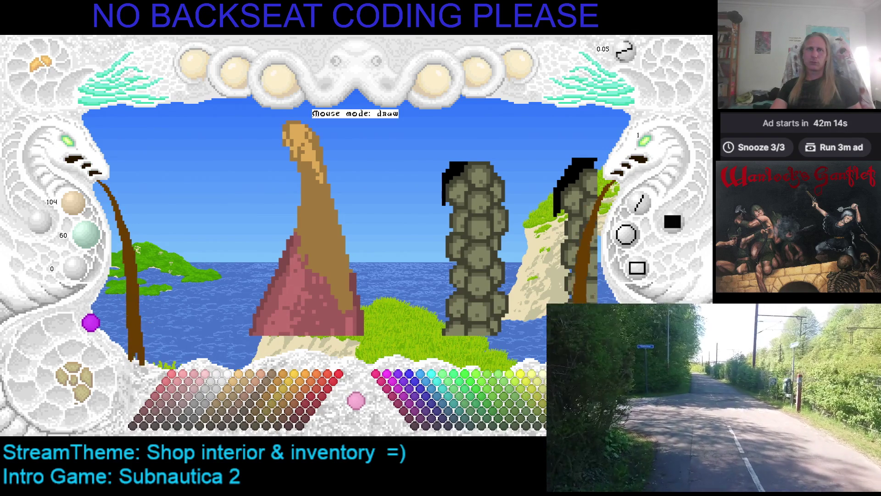
click(239, 395)
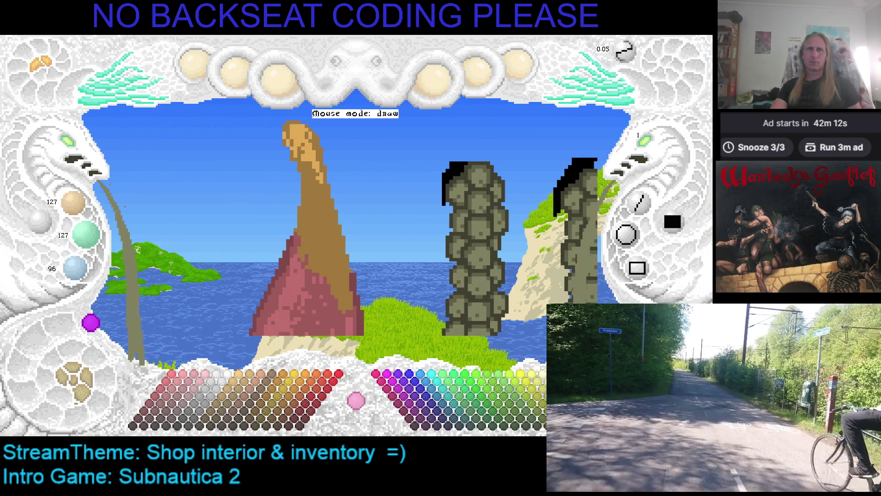
click(233, 387)
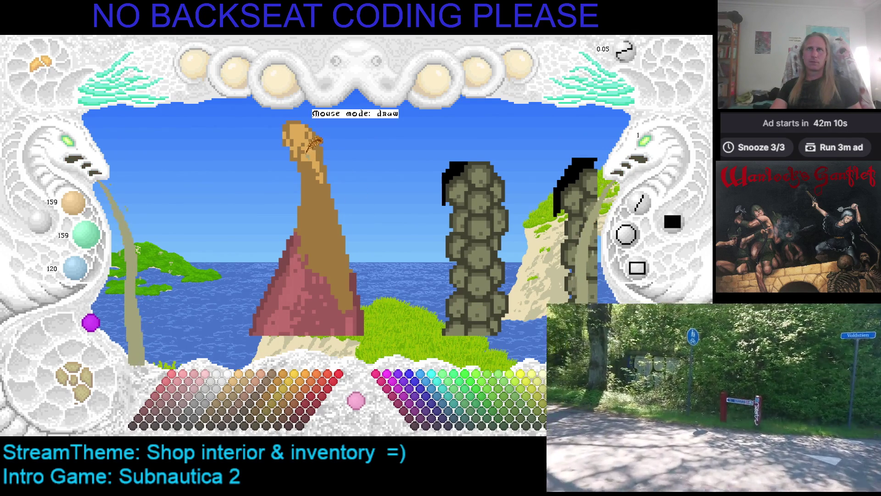
click(314, 157)
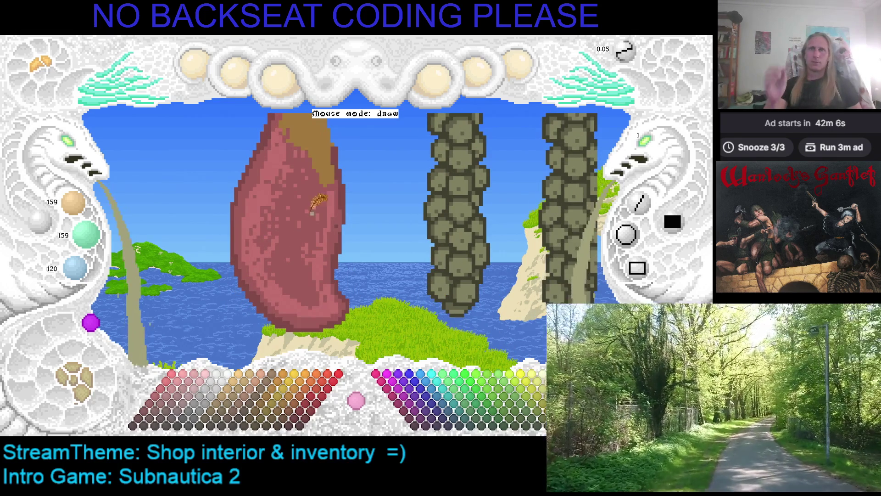
Step: Sample the top's brown and paint shading streaks down the ham's right edge
right_click(306, 137)
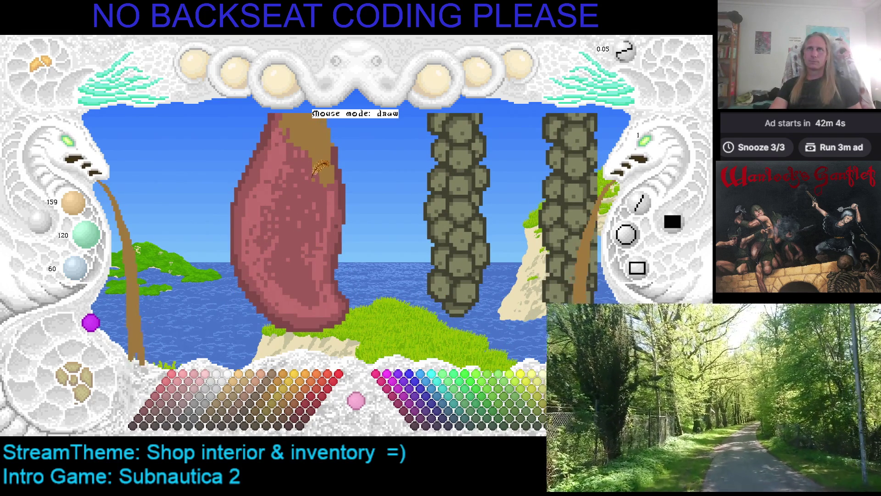
mouse_move(321, 162)
mouse_down()
mouse_move(328, 202)
mouse_move(329, 167)
mouse_move(323, 216)
mouse_up()
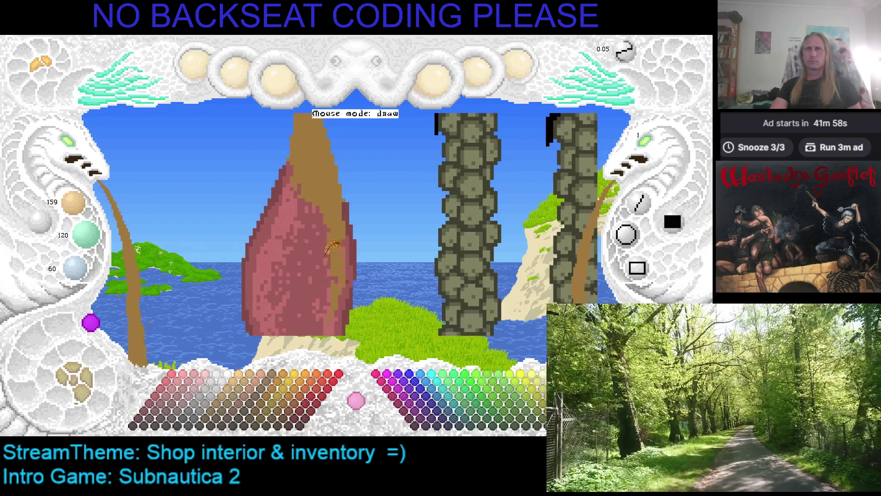
drag(301, 206, 294, 184)
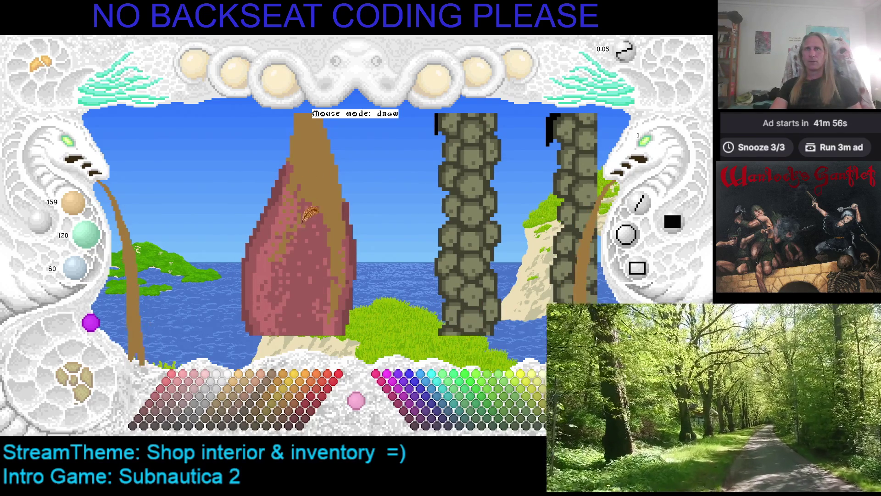
mouse_move(324, 212)
mouse_down()
mouse_move(341, 226)
mouse_move(323, 191)
mouse_move(323, 217)
mouse_up()
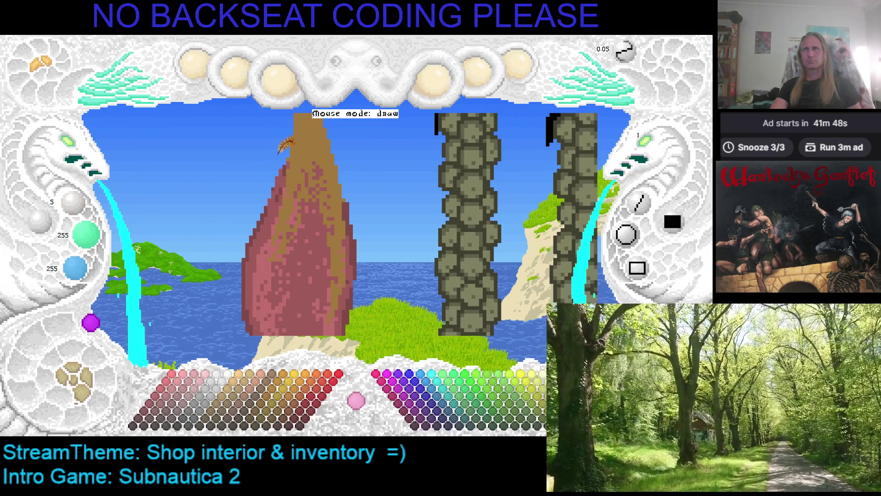
Step: Sample the ham's dark reddish and pink tones, then try browns 196/126/84 and 168/108/72
right_click(285, 173)
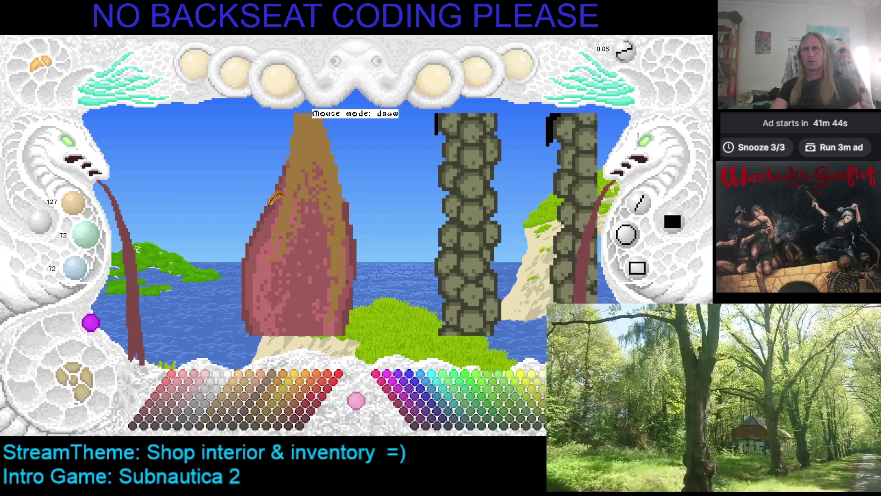
key(ctrl+z)
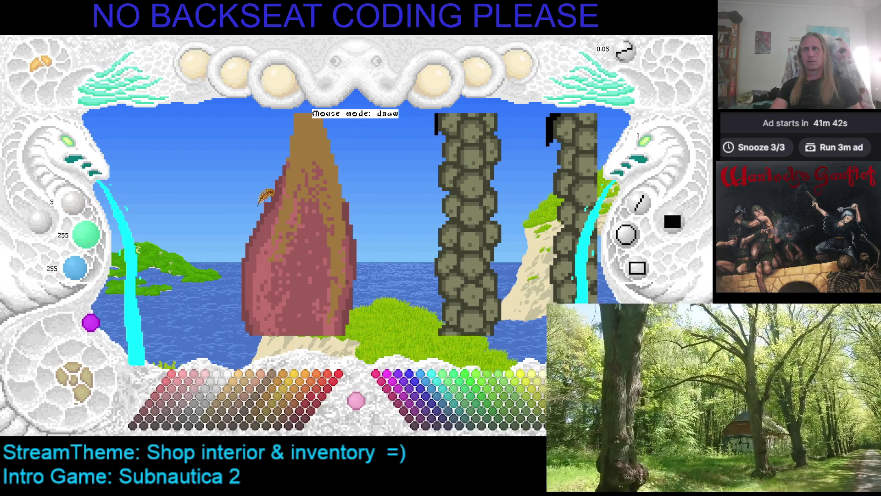
right_click(284, 184)
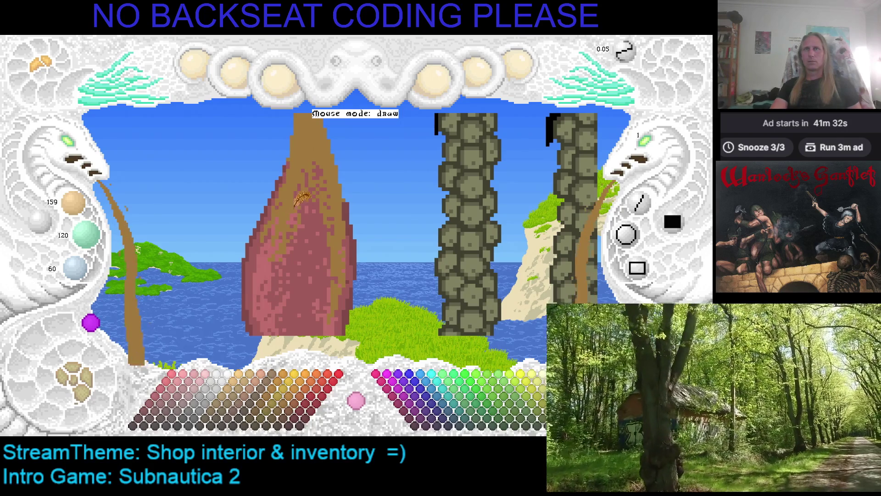
right_click(301, 198)
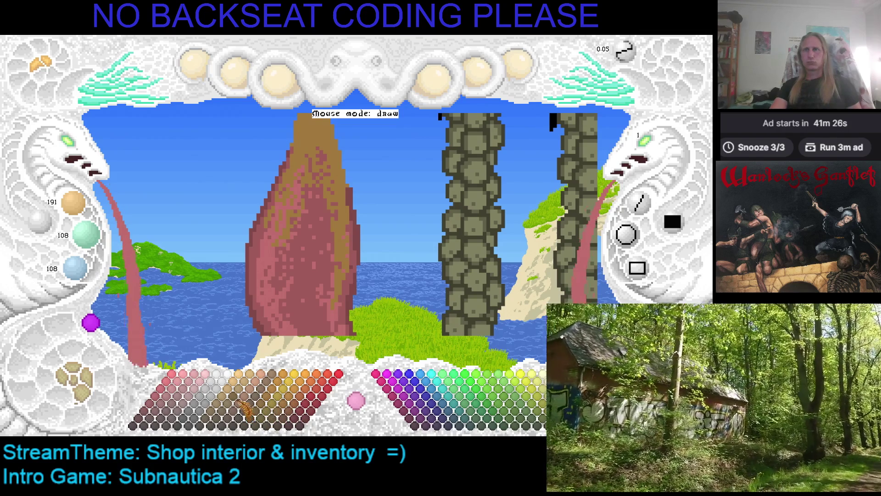
click(251, 400)
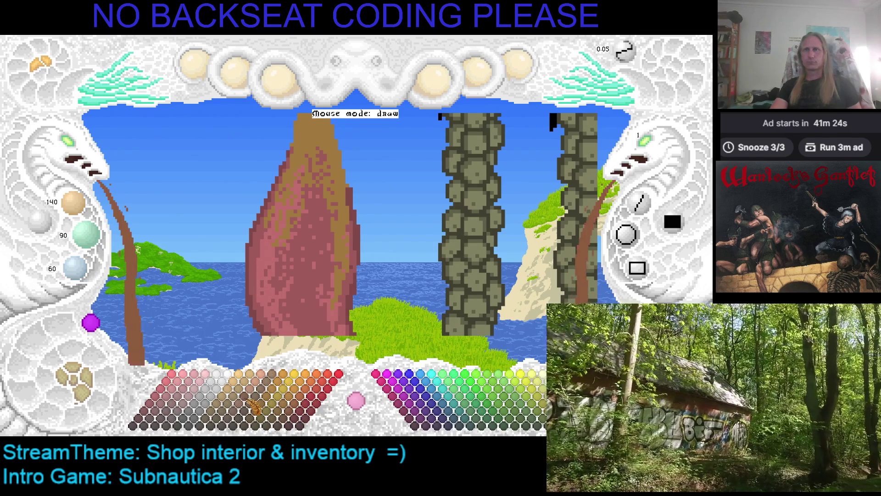
click(257, 394)
click(262, 386)
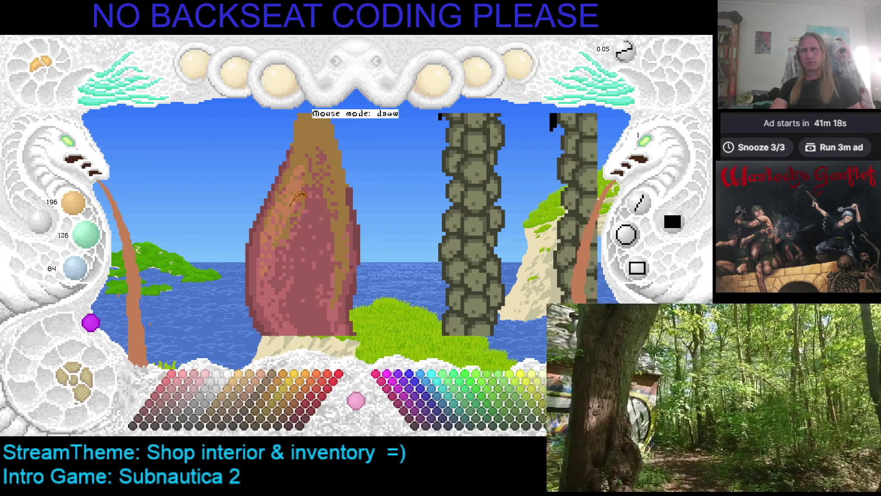
click(259, 399)
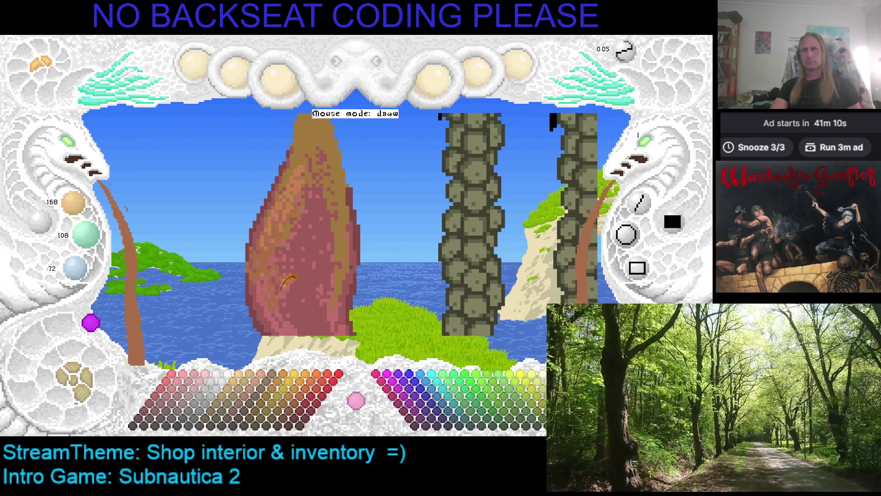
Step: Pan and zoom the scene view left and right
key(Left)
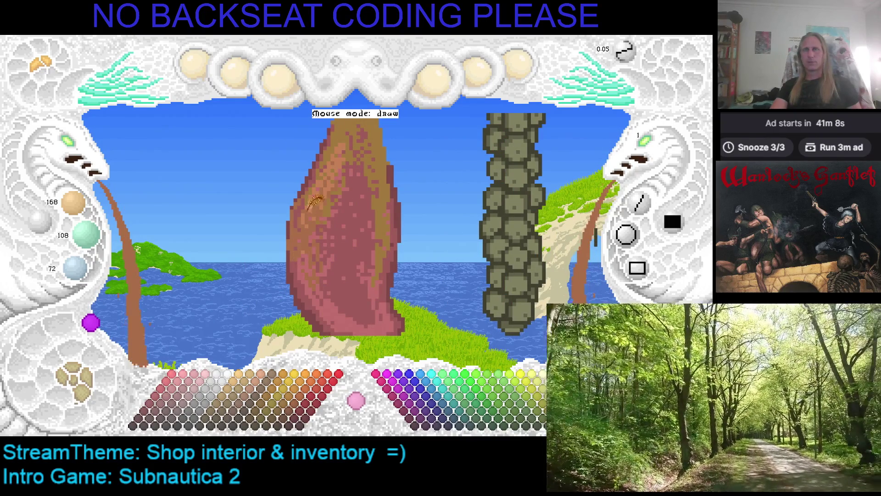
key(Right)
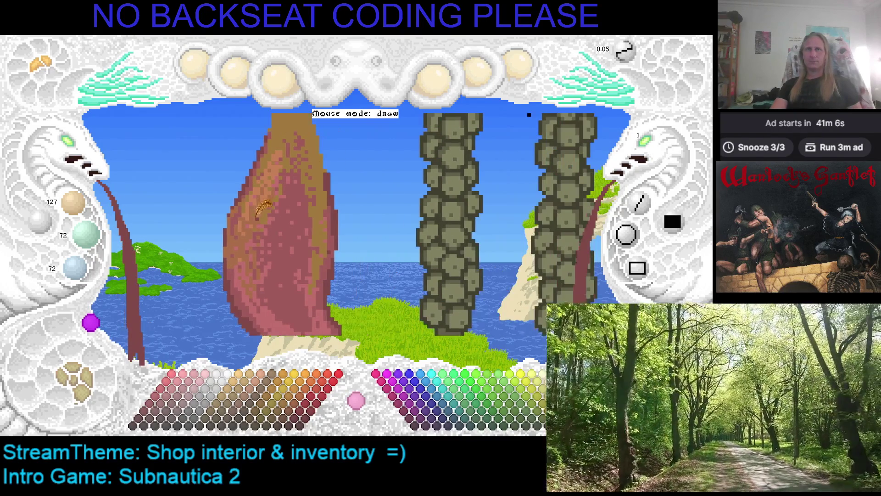
key(Left)
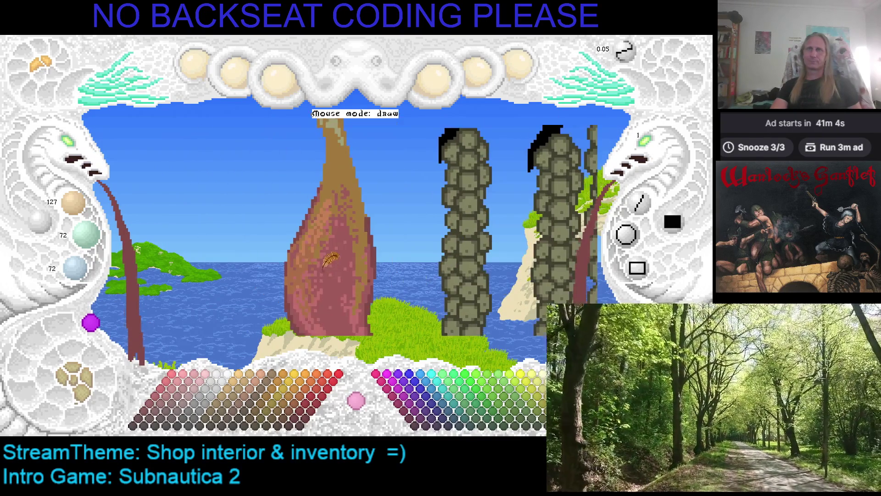
key(Right)
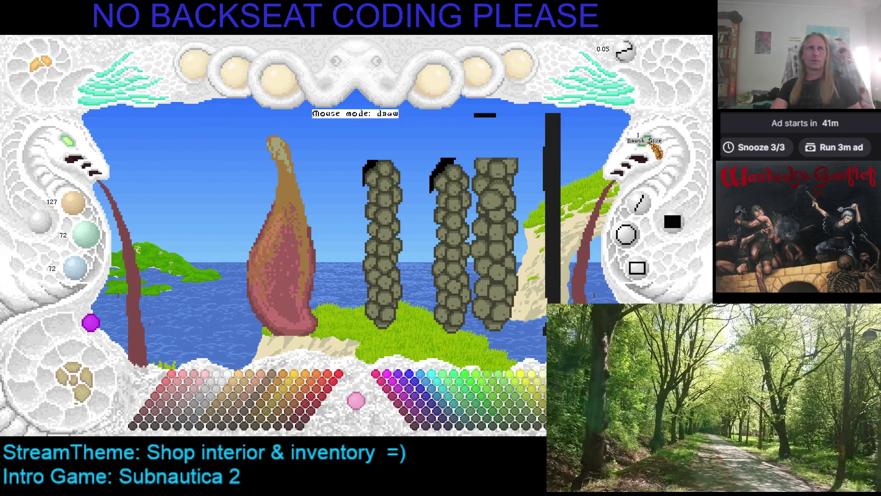
Step: Paint a wider darker red band down the ham, then undo it
scroll(656, 147, up, 1)
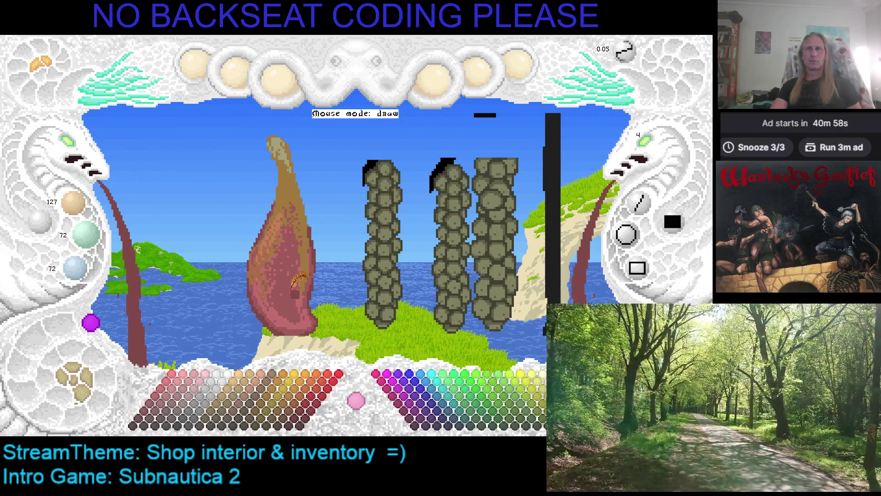
mouse_move(296, 279)
mouse_down()
mouse_move(285, 303)
mouse_move(297, 178)
mouse_up()
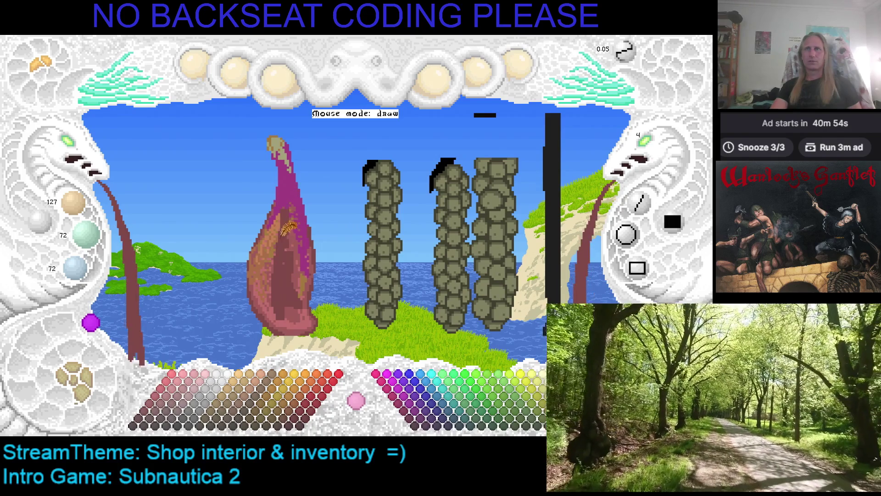
scroll(288, 221, up, 2)
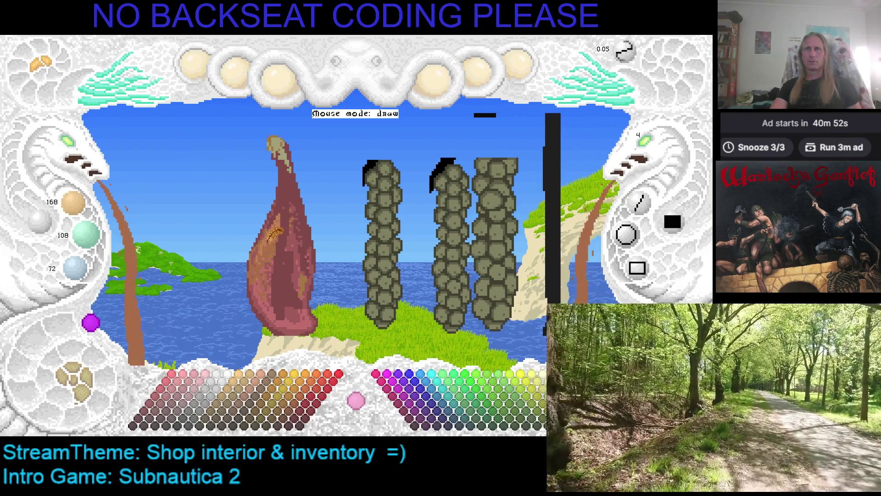
scroll(278, 241, down, 2)
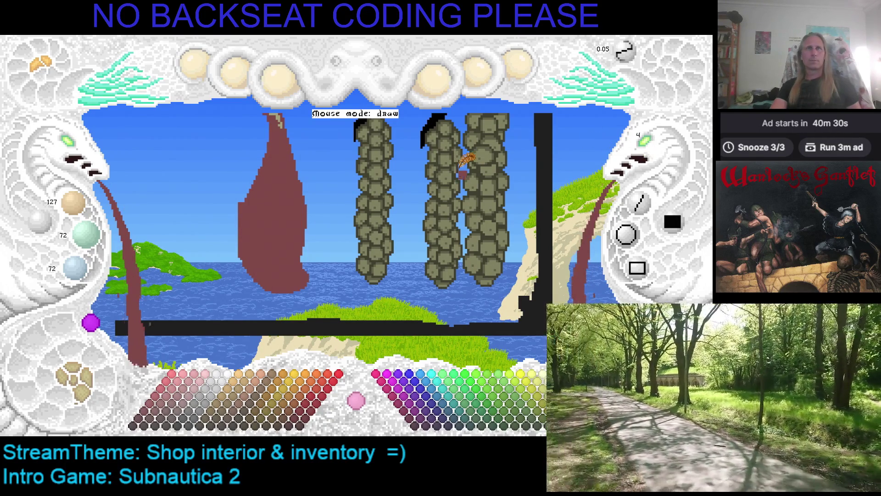
key(ctrl+z)
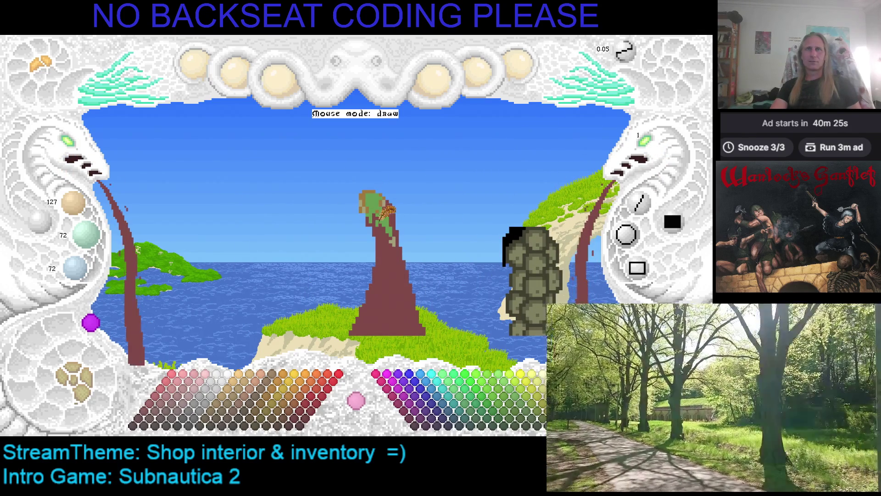
Step: Paint maroon over the spire's green patch and light spots, then check the jamón reference photo
drag(389, 221, 380, 195)
drag(389, 229, 391, 212)
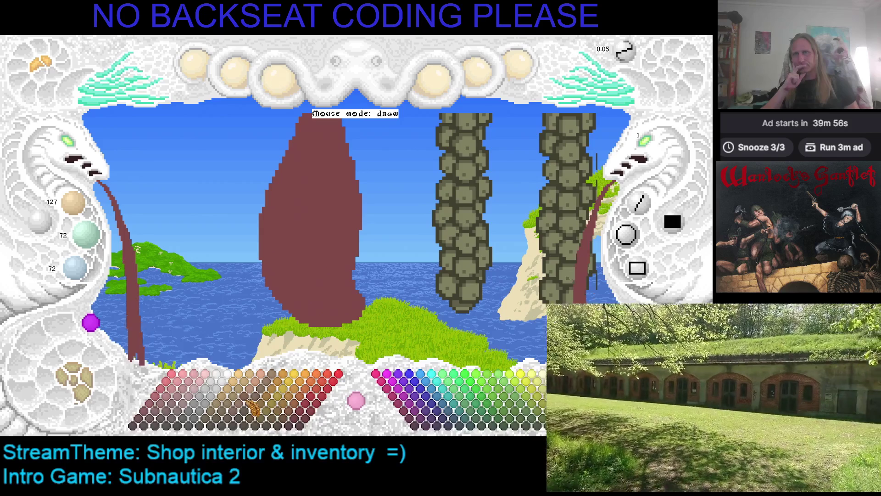
key(alt+Tab)
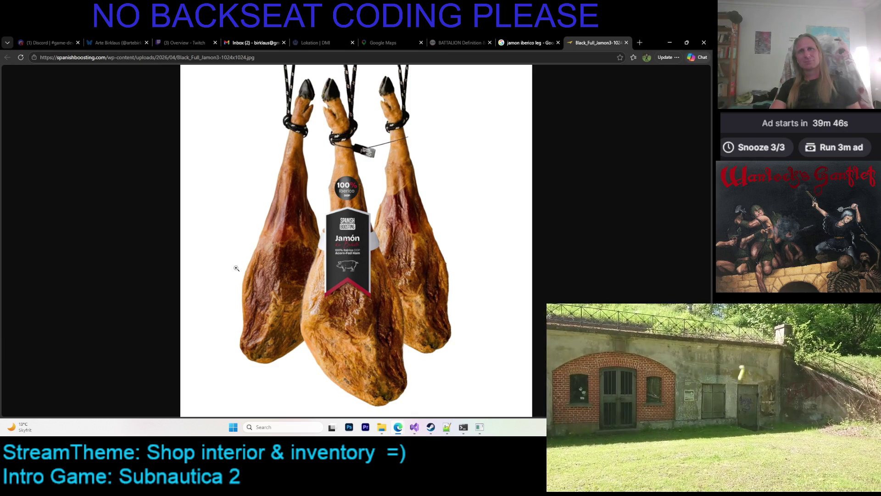
key(alt+Tab)
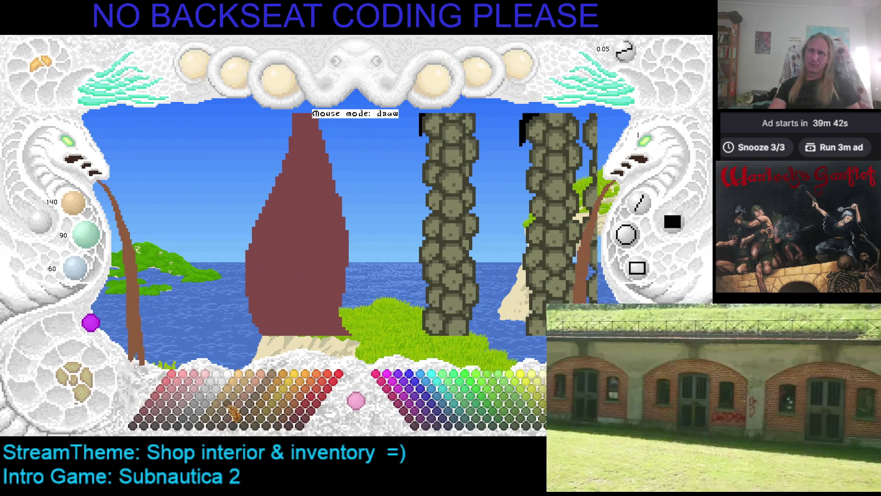
Step: Refill the maroon ham shape with a greyish brown
click(291, 409)
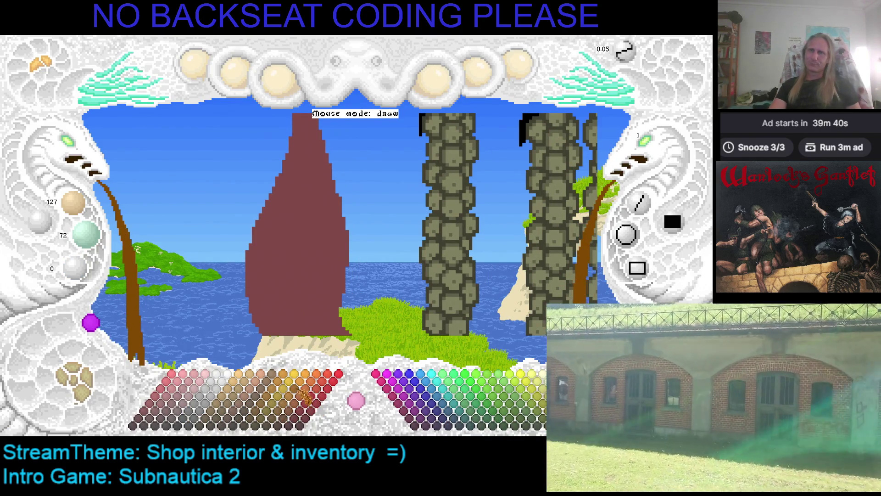
click(284, 392)
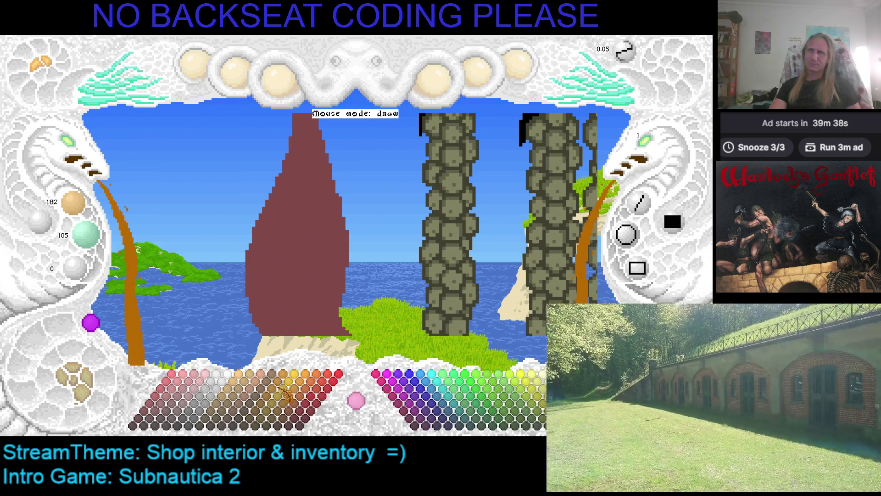
click(243, 392)
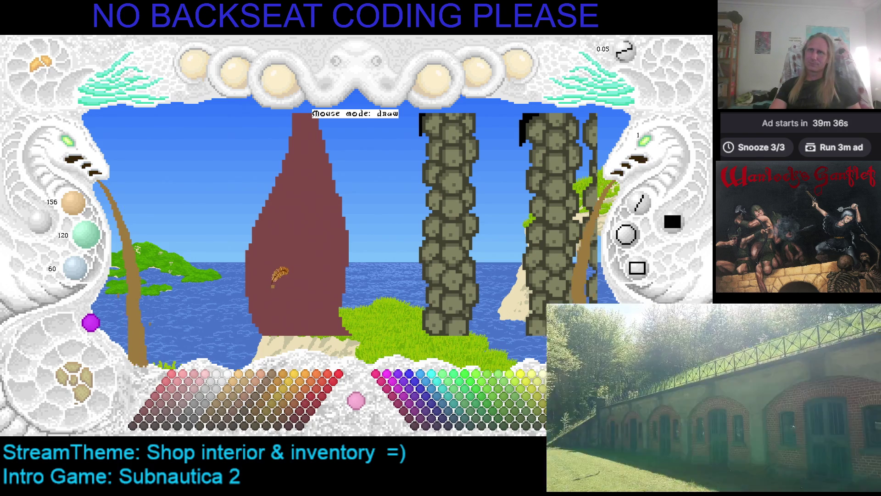
click(299, 261)
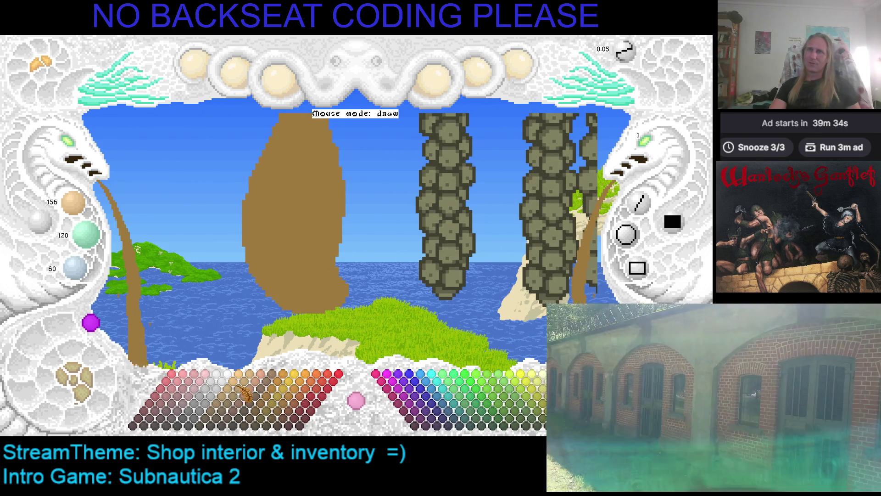
Step: Add light-brown dithered highlights and fill the ham's base with darker brown
click(250, 395)
drag(318, 227, 323, 264)
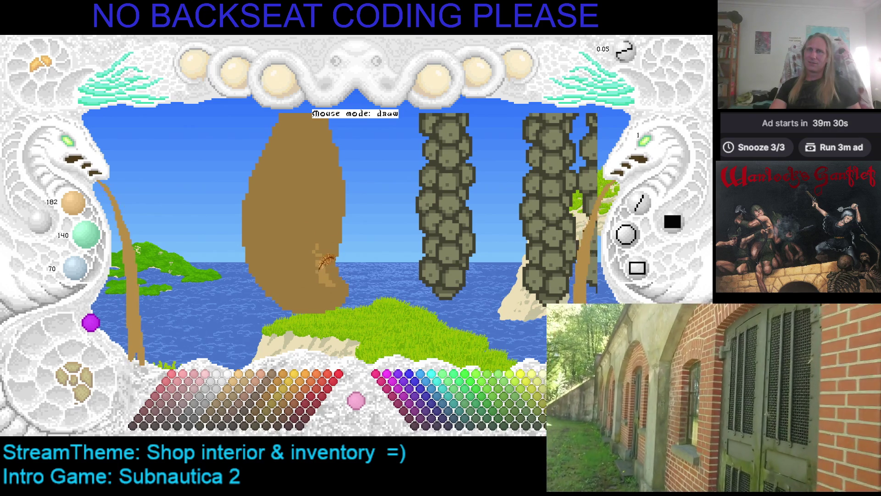
drag(269, 244, 282, 285)
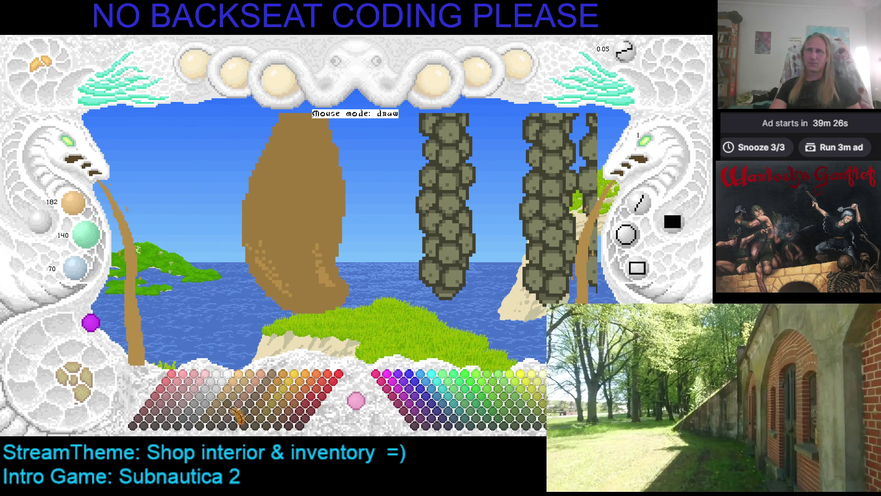
click(241, 405)
click(306, 294)
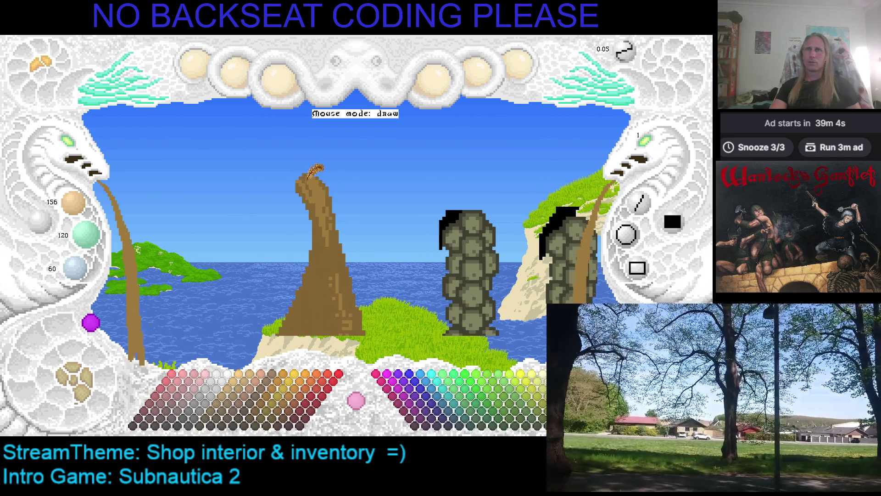
Step: Undo and redo the last shading stroke while comparing against the jamón reference photo
scroll(315, 177, down, 2)
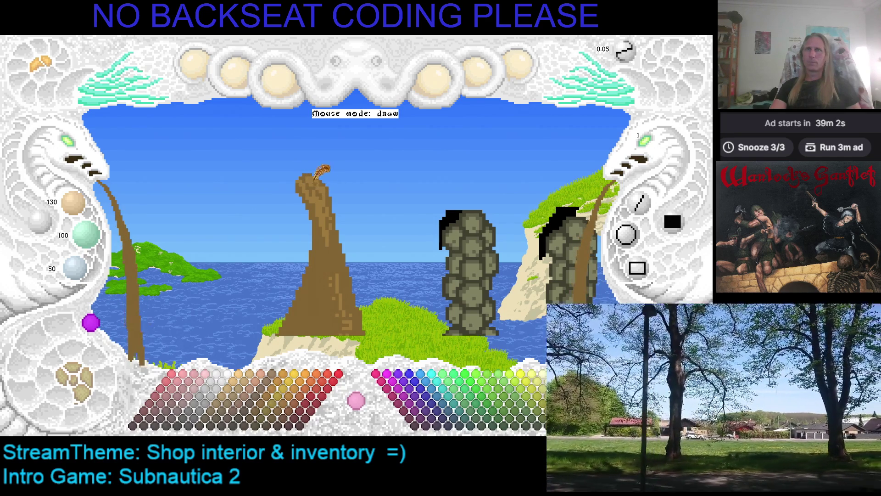
scroll(314, 177, up, 2)
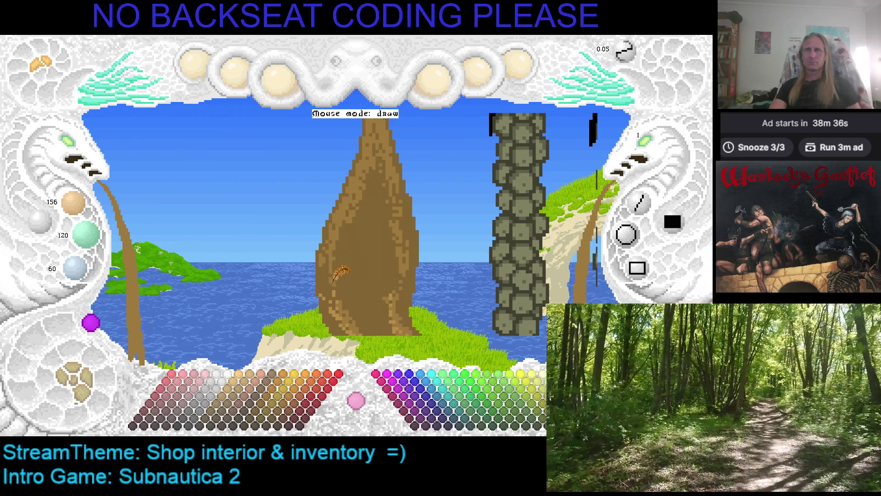
key(ctrl+z)
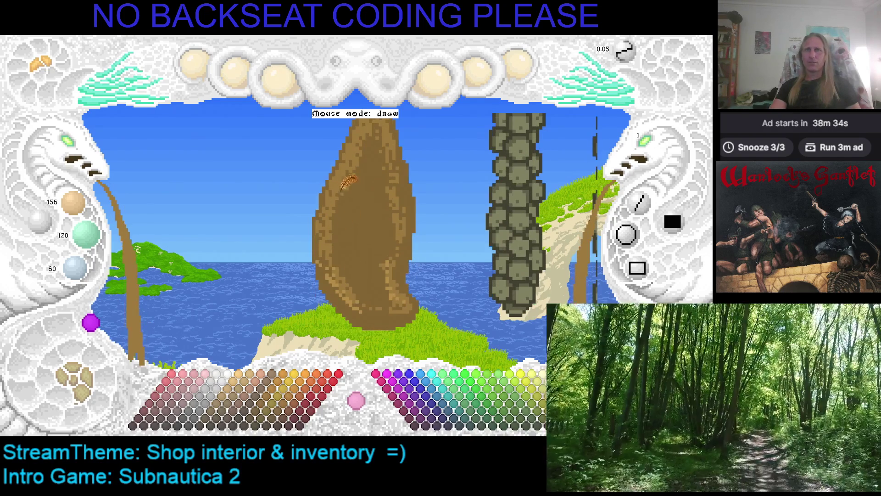
key(ctrl+y)
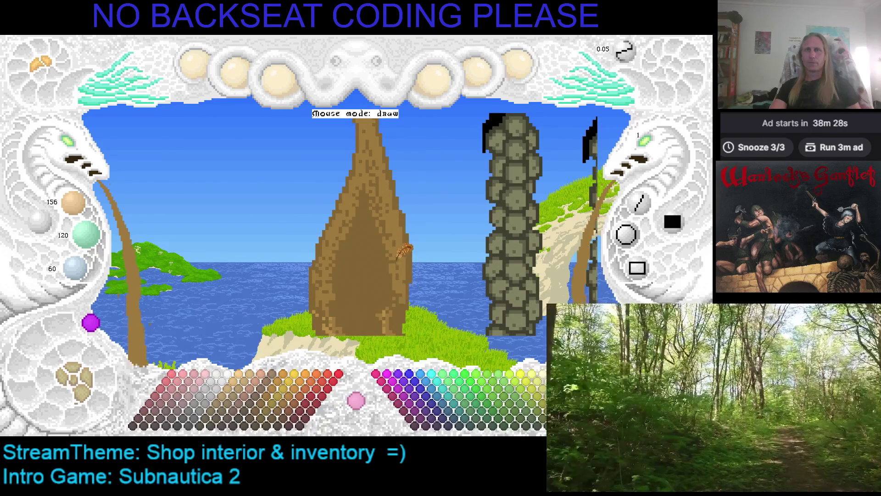
key(ctrl+z)
key(alt+Tab)
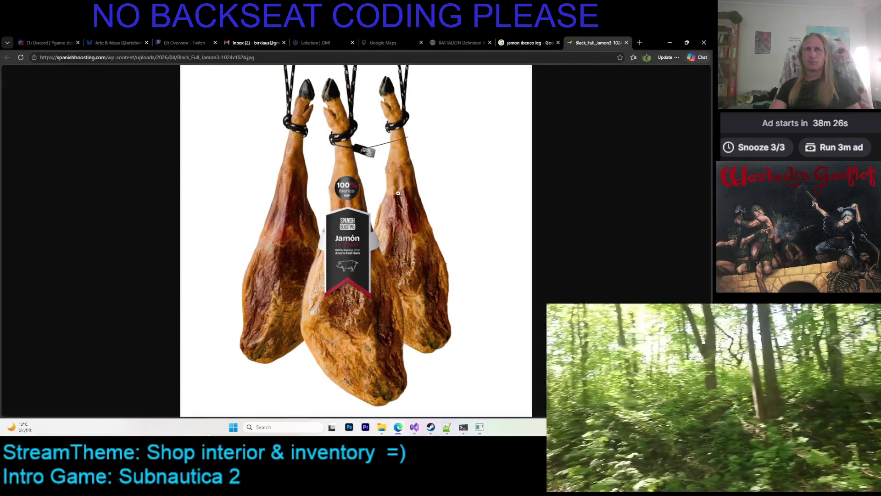
key(alt+Tab)
key(ctrl+y)
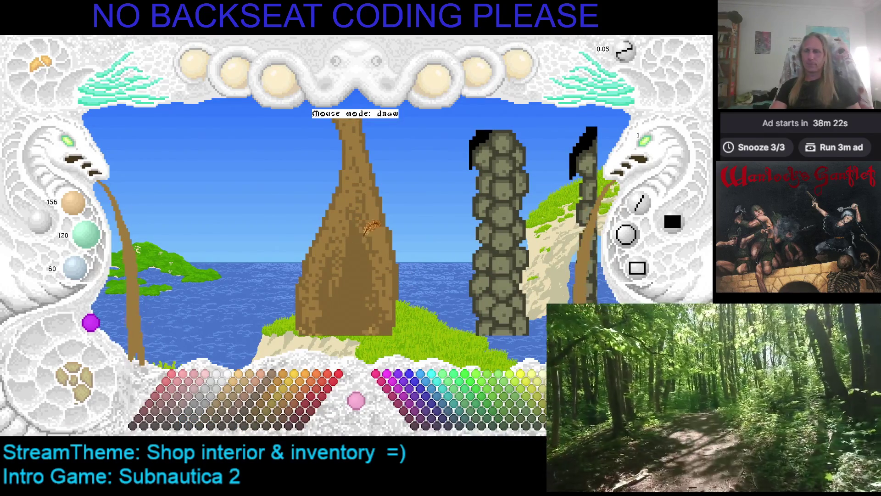
key(alt+Tab)
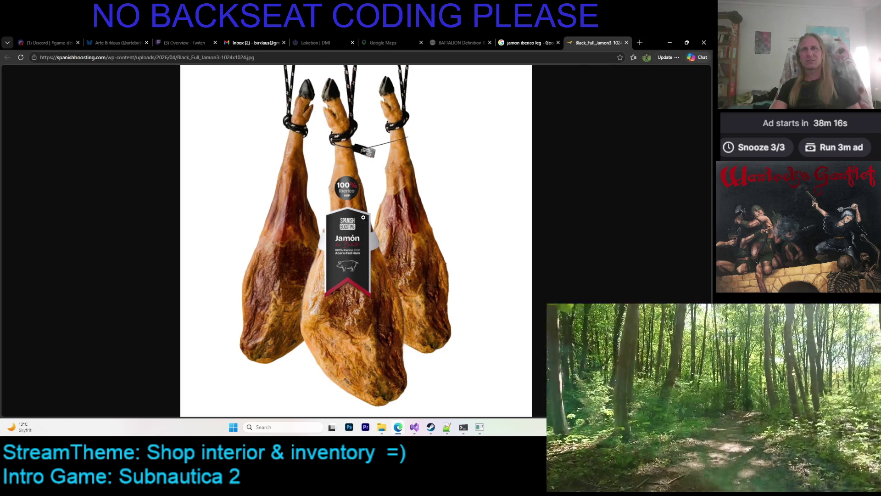
Step: Switch from the jamón photo in Chrome back to the pixel-art editor
key(alt+Tab)
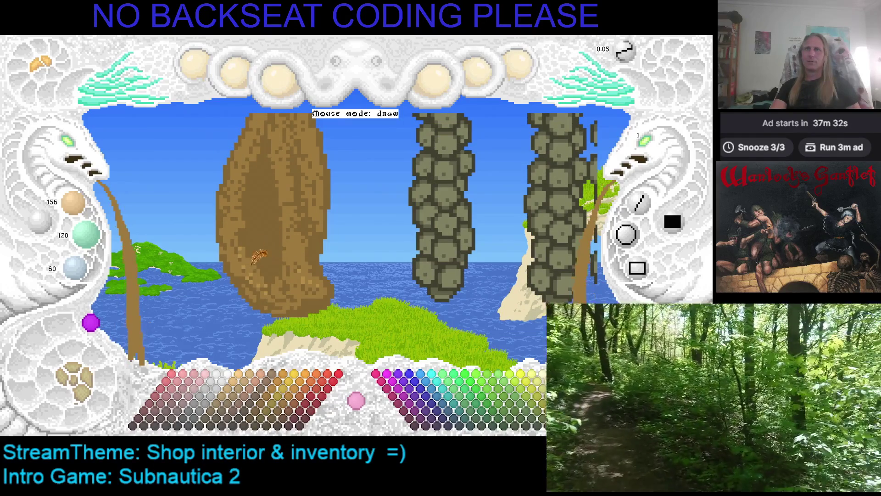
key(alt+Tab)
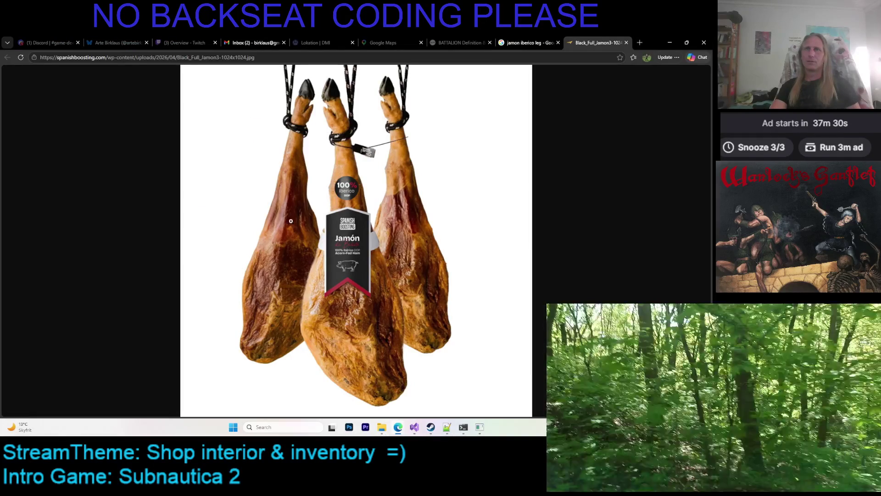
key(alt+Tab)
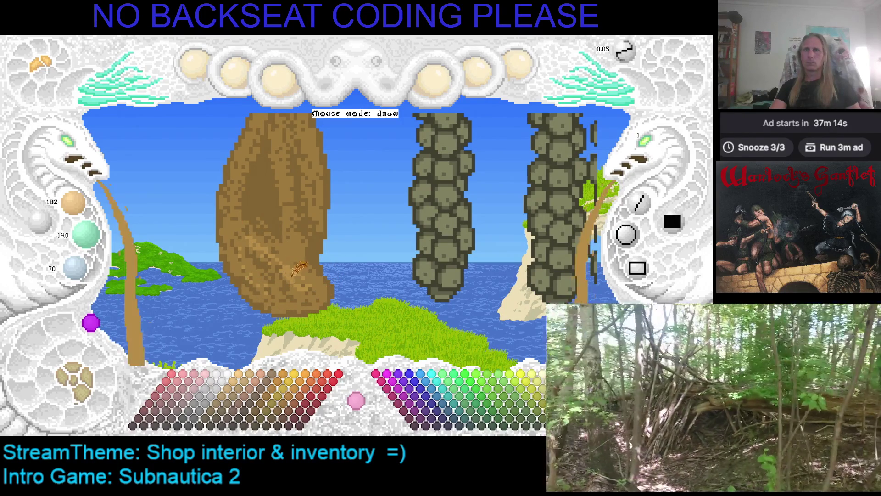
Step: Rotate the scene to view the ham from another side
key(Left)
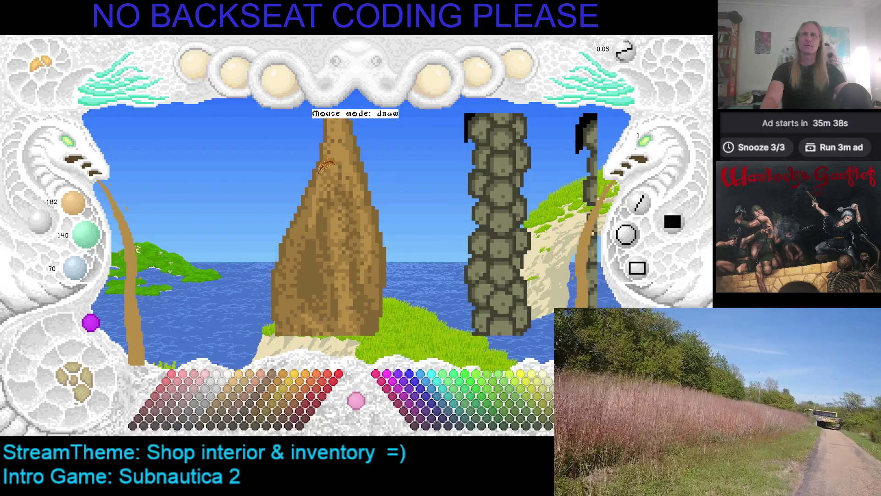
scroll(324, 166, down, 1)
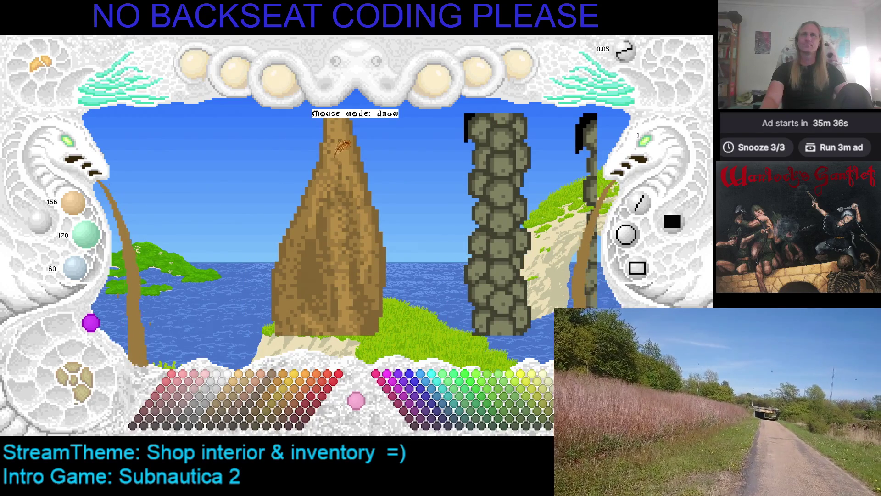
scroll(338, 152, up, 1)
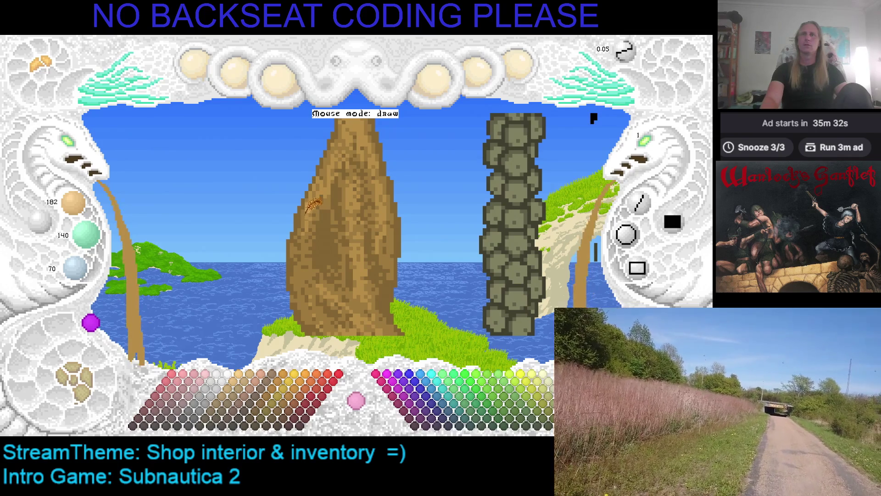
scroll(306, 221, down, 1)
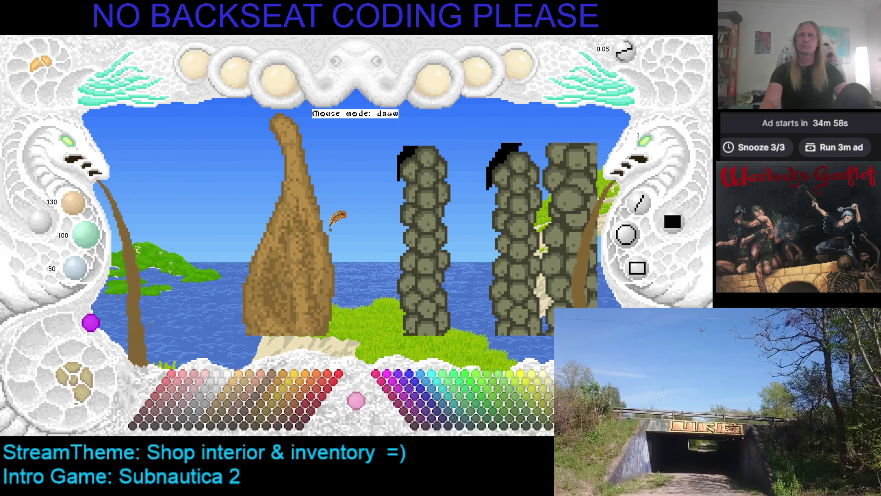
key(alt+Tab)
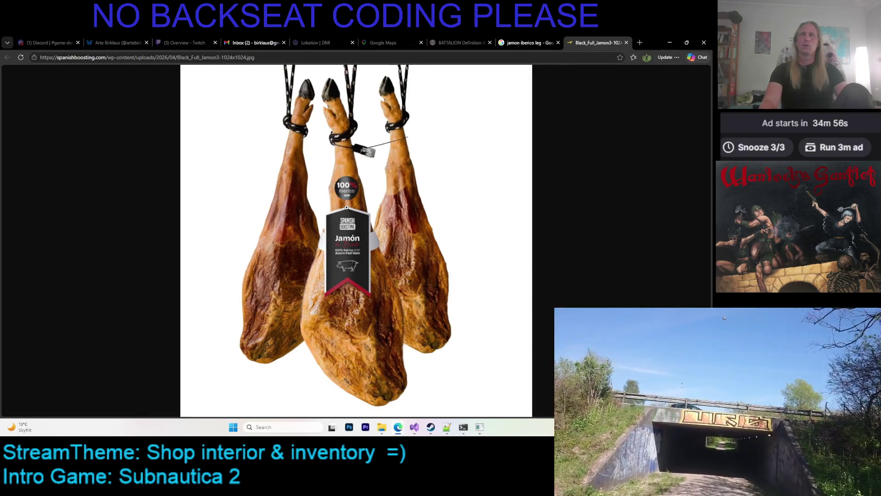
Step: Try dark and lighter maroon swatches, then resample the ham's brown 130/100/50 between reference checks
key(alt+Tab)
key(ctrl+z)
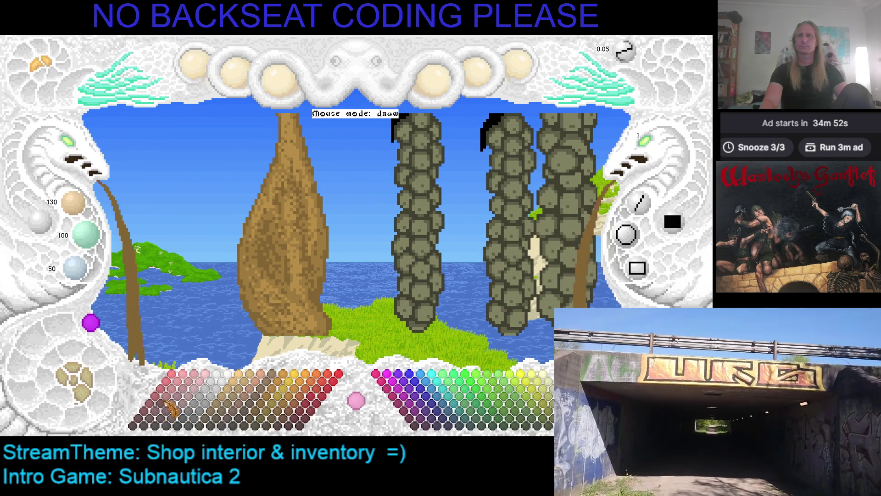
click(184, 401)
click(185, 404)
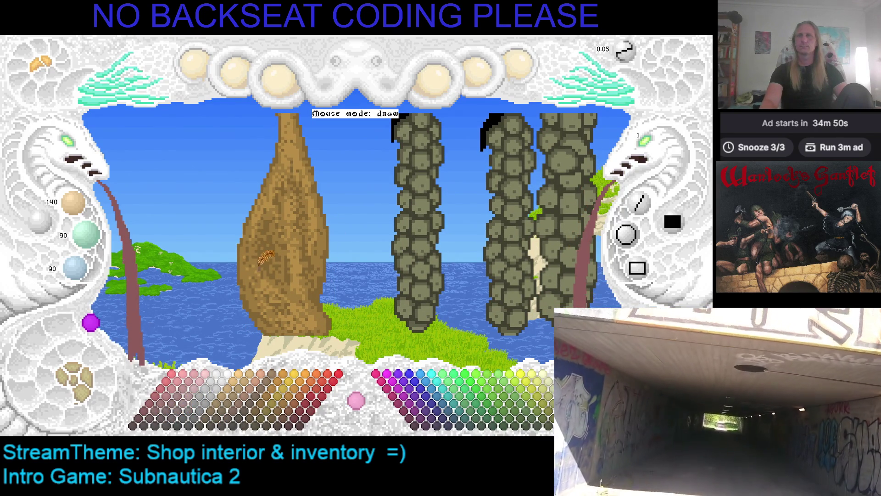
key(alt+Tab)
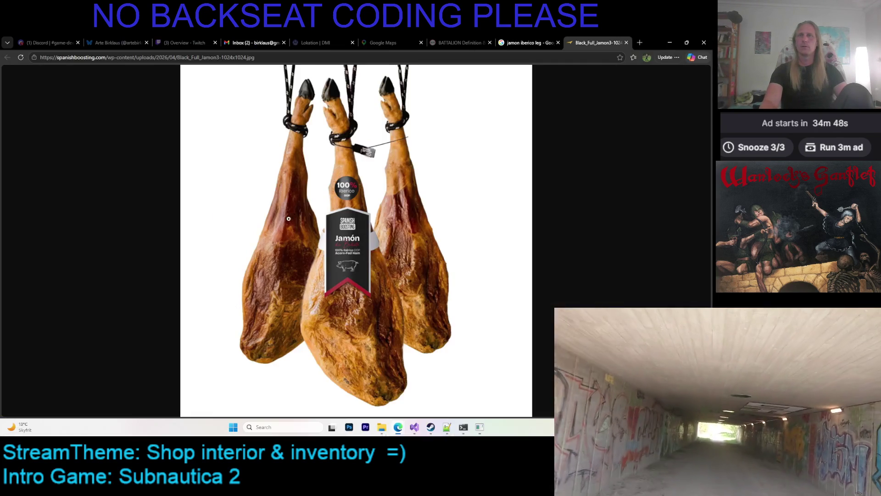
key(alt+Tab)
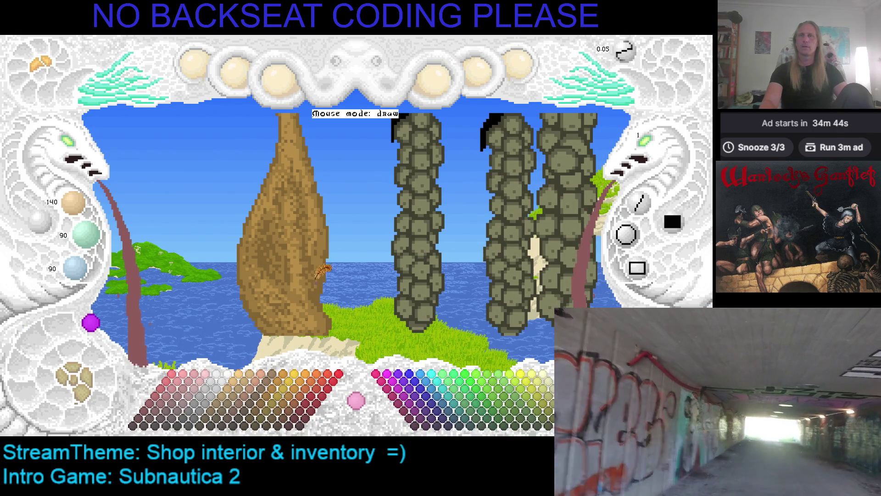
right_click(330, 266)
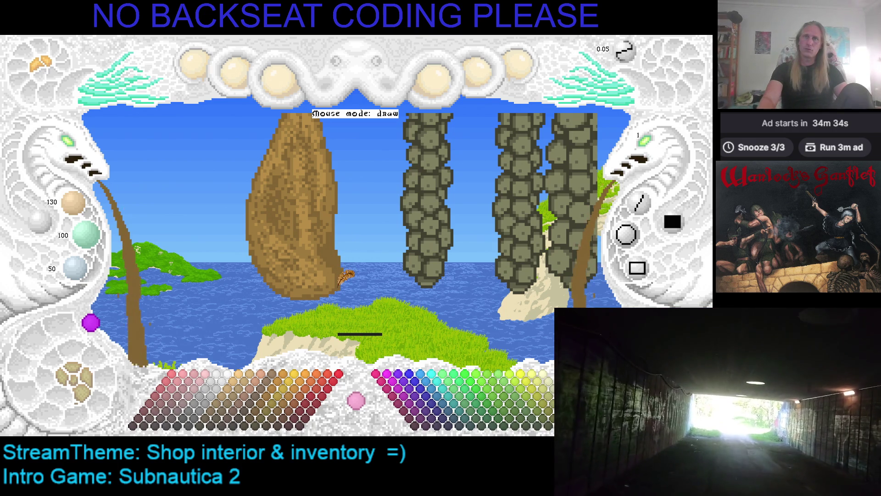
key(alt+Tab)
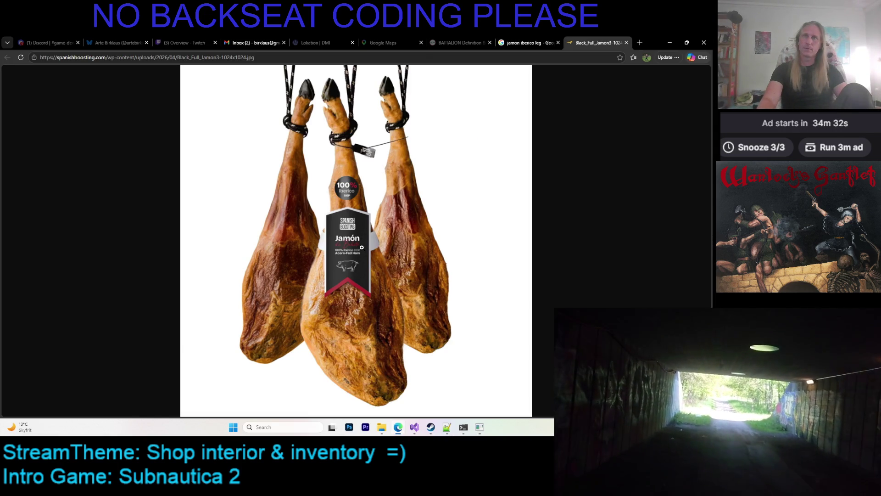
key(alt+Tab)
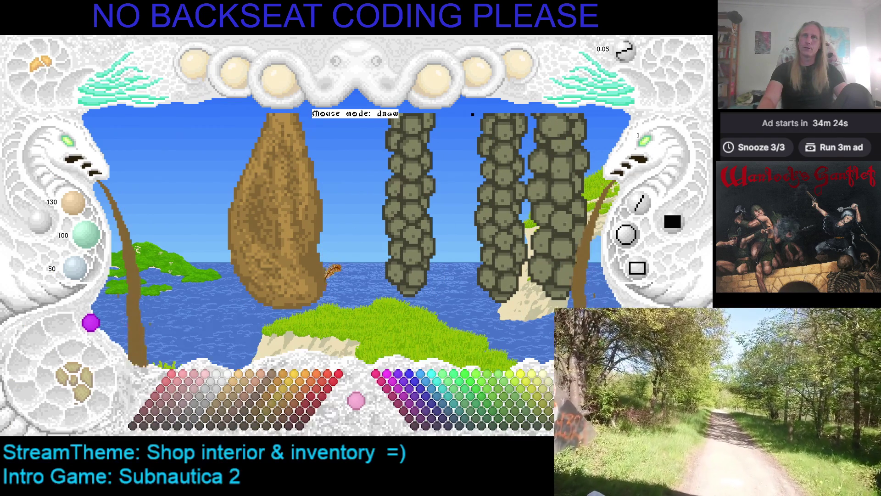
Step: Sample darker and lighter browns from the ham, shift the view, then resample the darker brown
scroll(321, 205, up, 1)
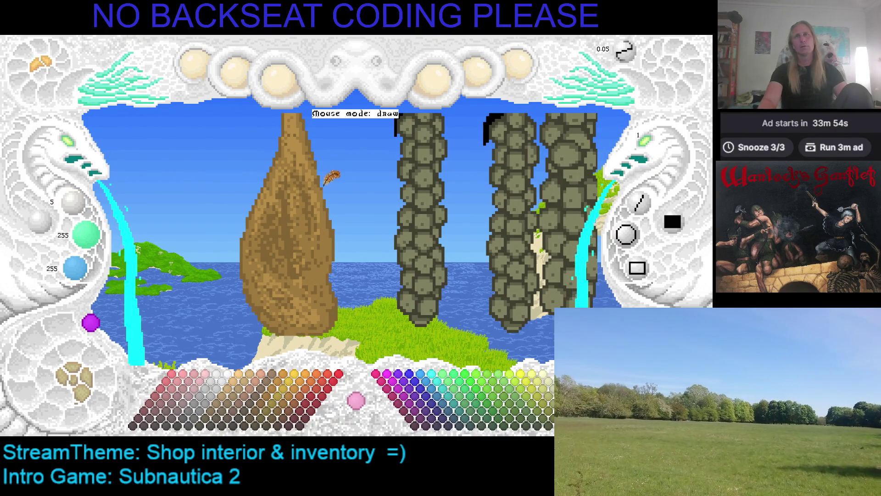
click(329, 176)
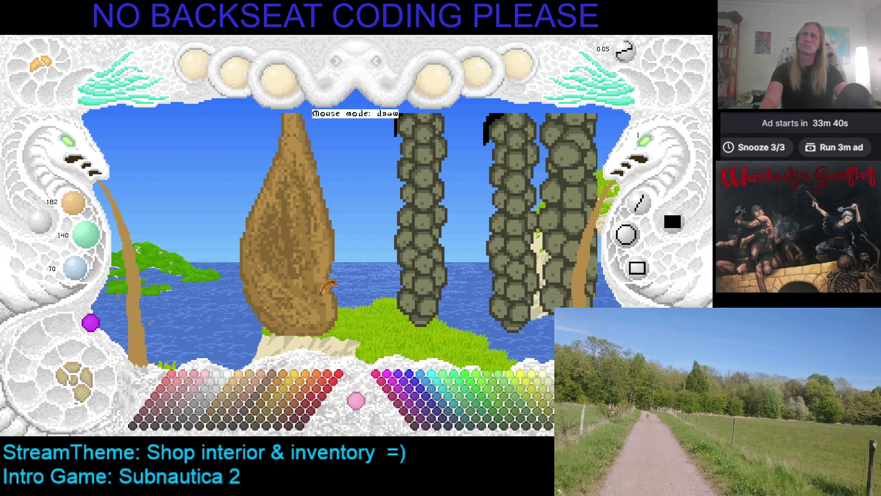
right_click(335, 294)
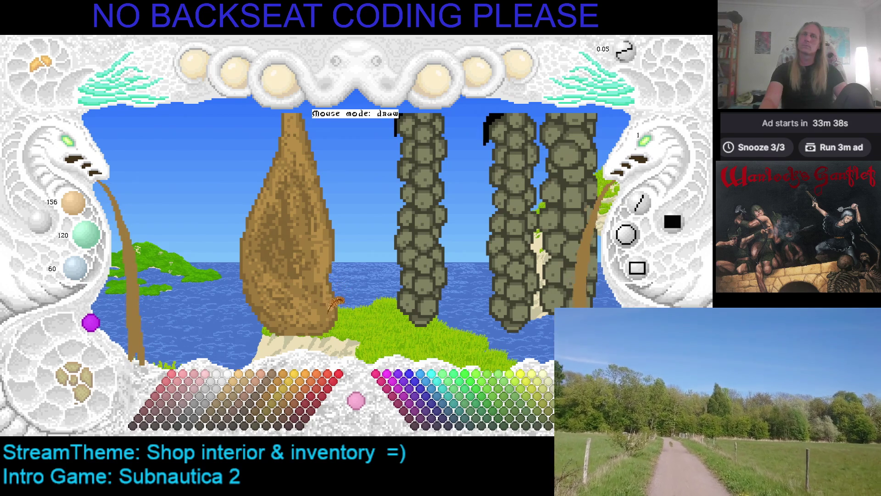
right_click(334, 297)
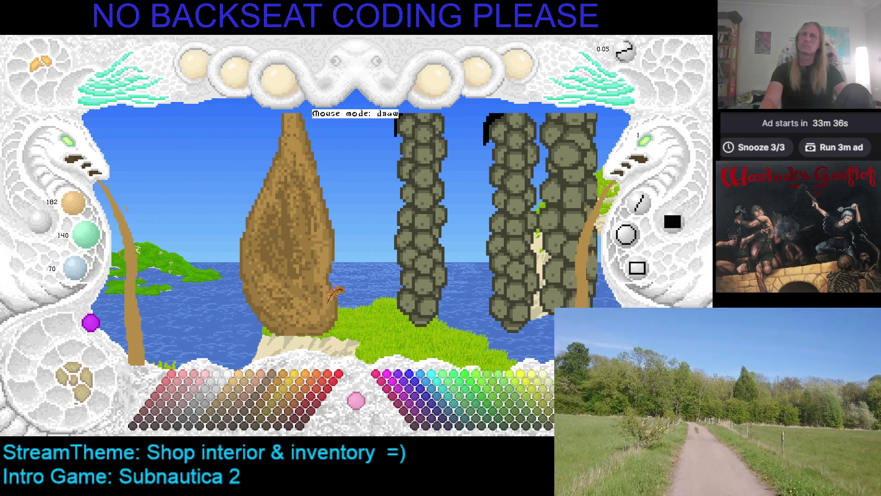
drag(321, 308, 334, 288)
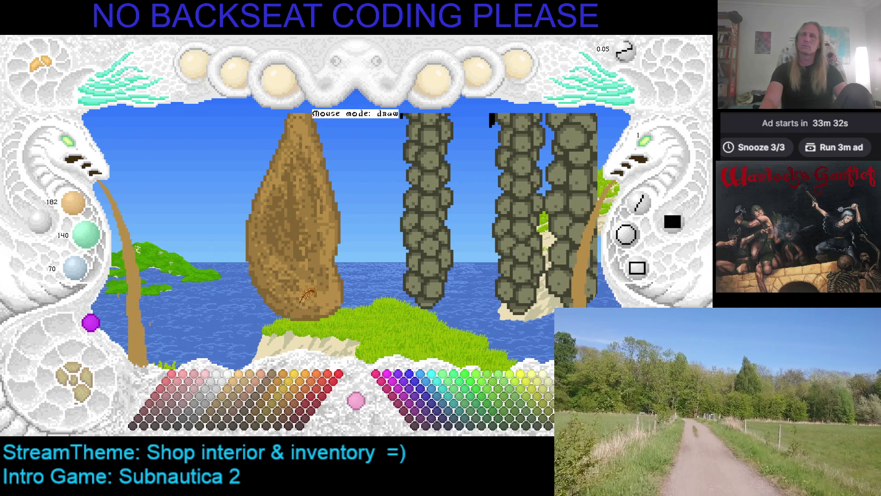
drag(314, 289, 319, 200)
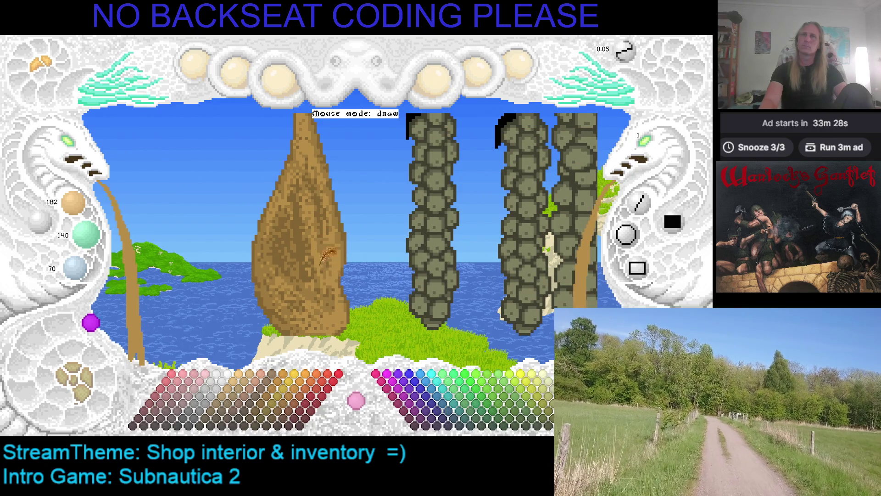
mouse_move(327, 260)
mouse_down()
mouse_move(317, 255)
mouse_move(311, 224)
mouse_up()
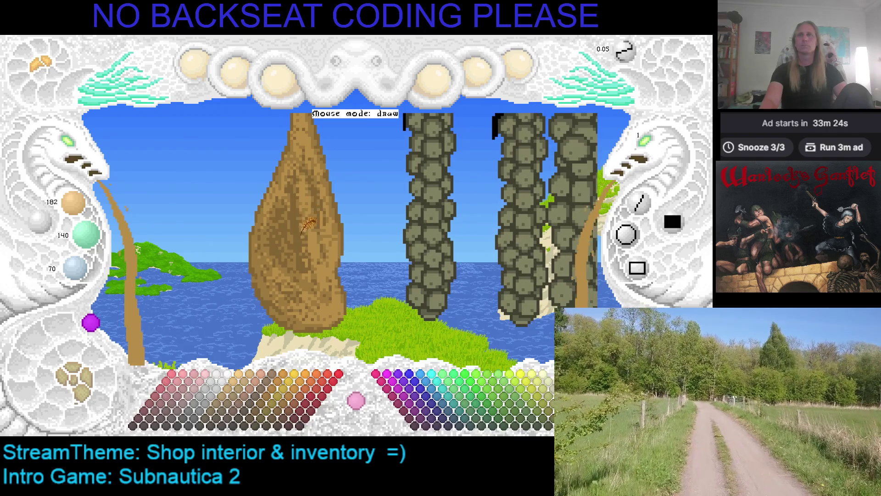
right_click(306, 211)
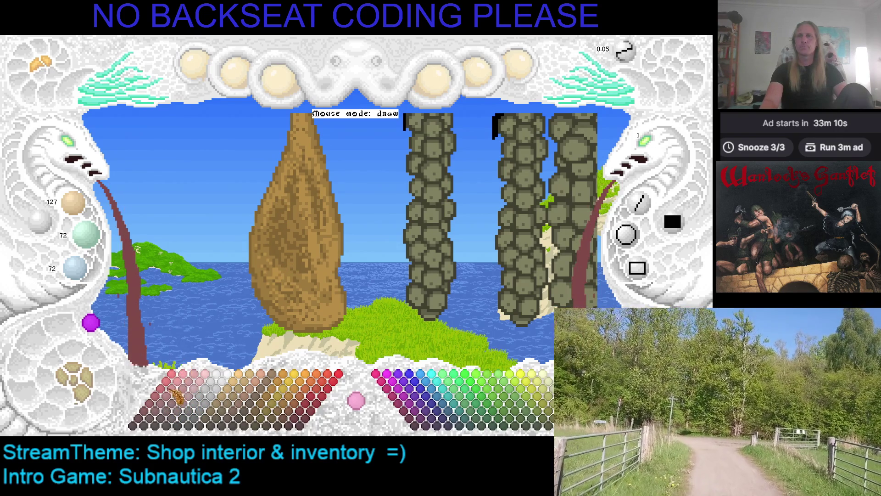
Step: Try light, medium and pale pink and muted red swatches, finishing on dark red 127/48/48
click(180, 395)
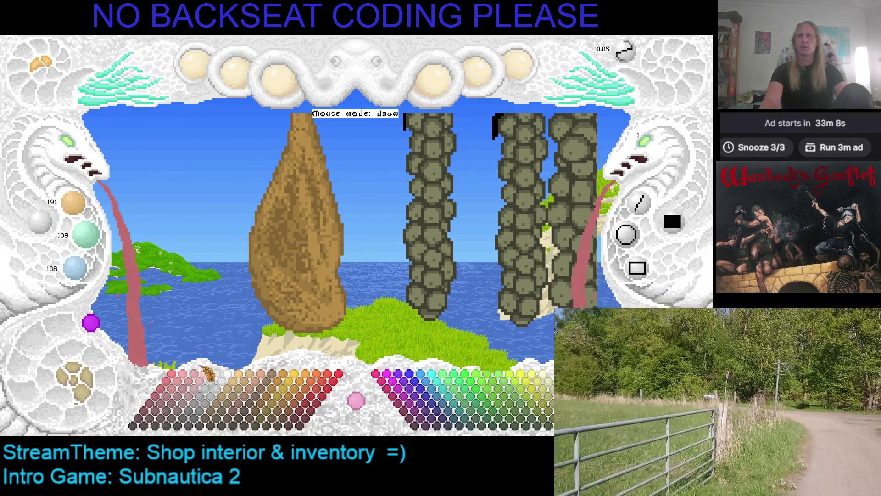
click(178, 405)
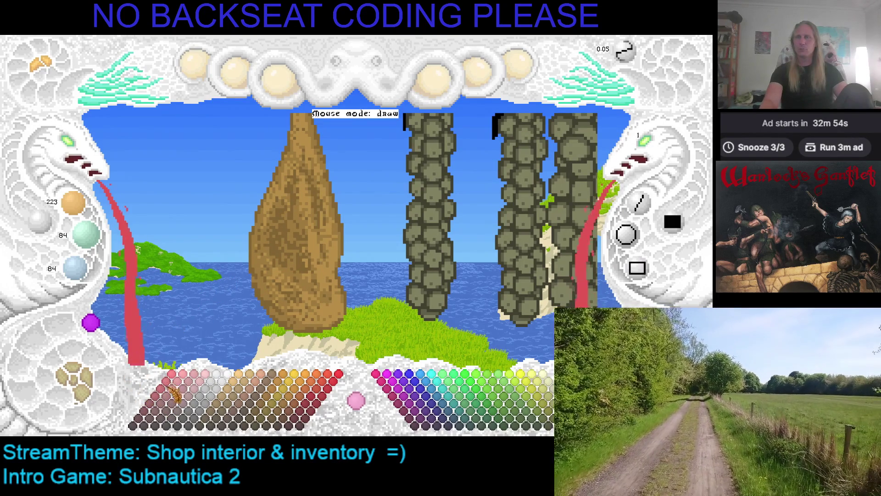
click(195, 393)
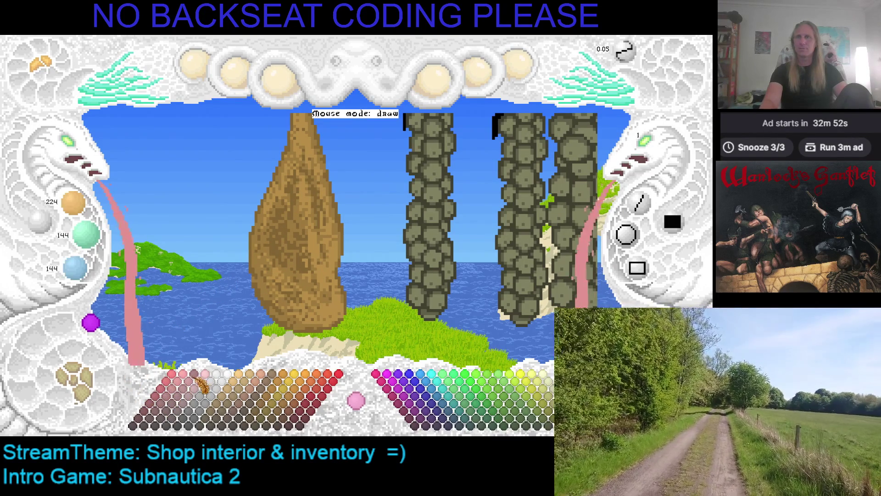
click(196, 398)
click(196, 397)
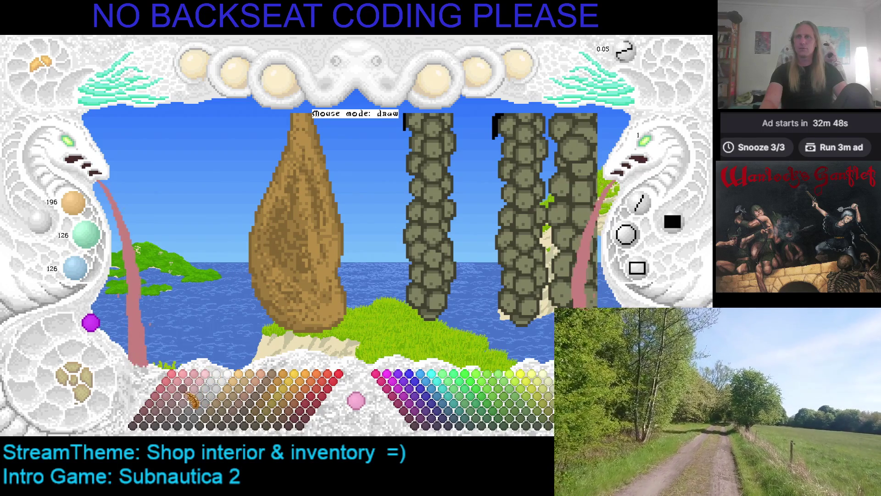
click(188, 403)
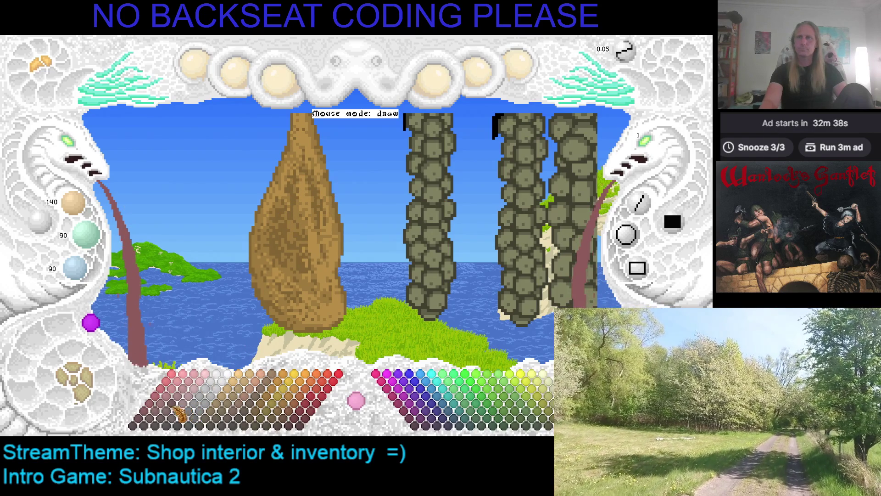
click(158, 410)
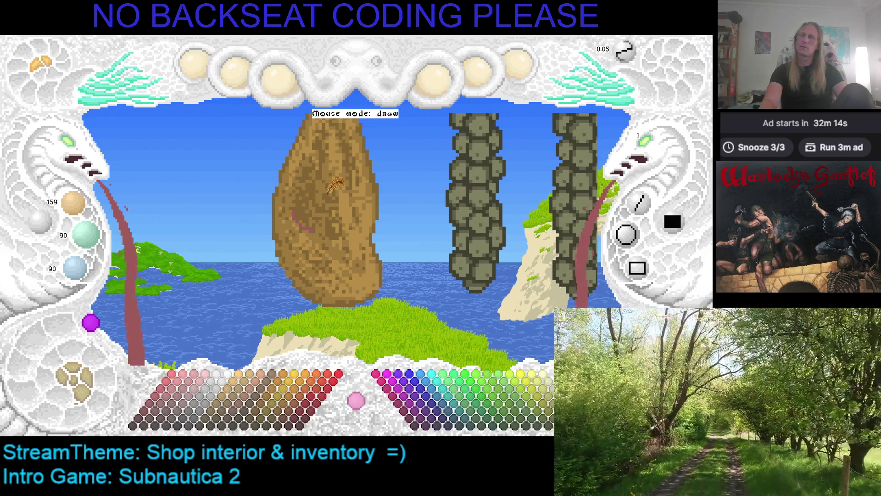
Step: Switch to the jamón reference photo in the browser
key(alt+Tab)
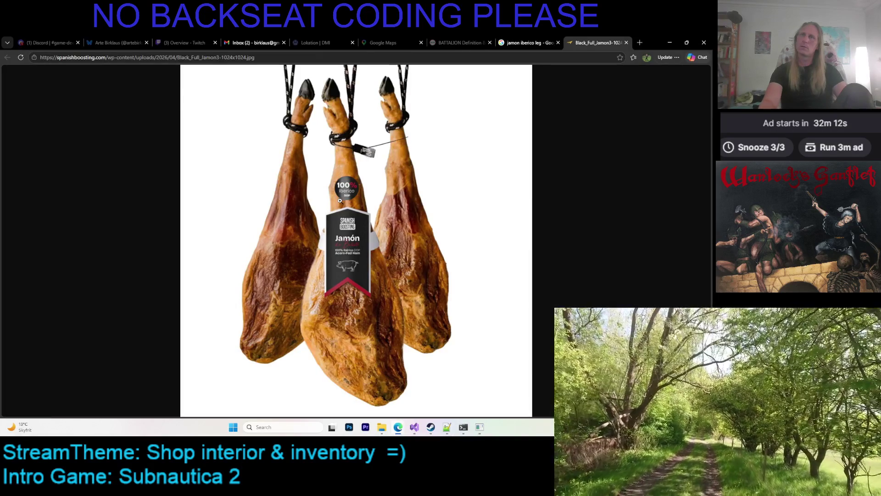
key(alt+Tab)
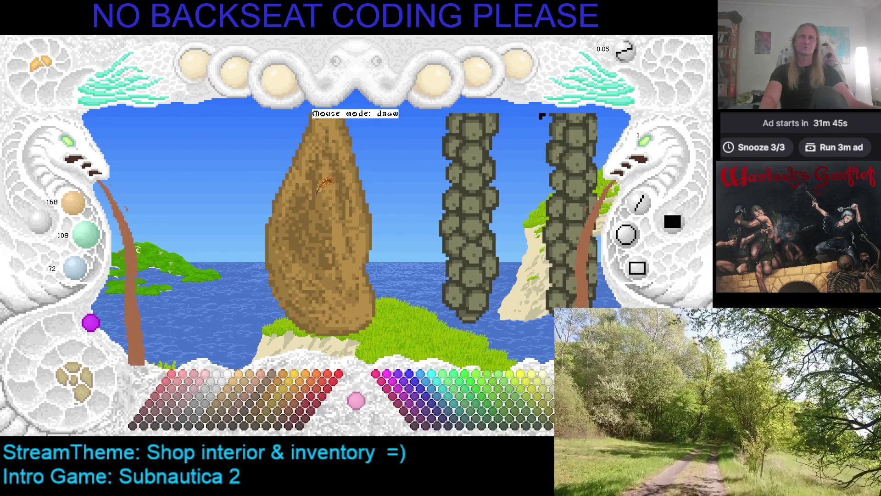
Step: Paint a dark brown stroke and a reddish-brown streak down the ham, checking the reference photo
mouse_move(325, 171)
mouse_down()
mouse_move(329, 206)
mouse_move(330, 161)
mouse_move(310, 210)
mouse_up()
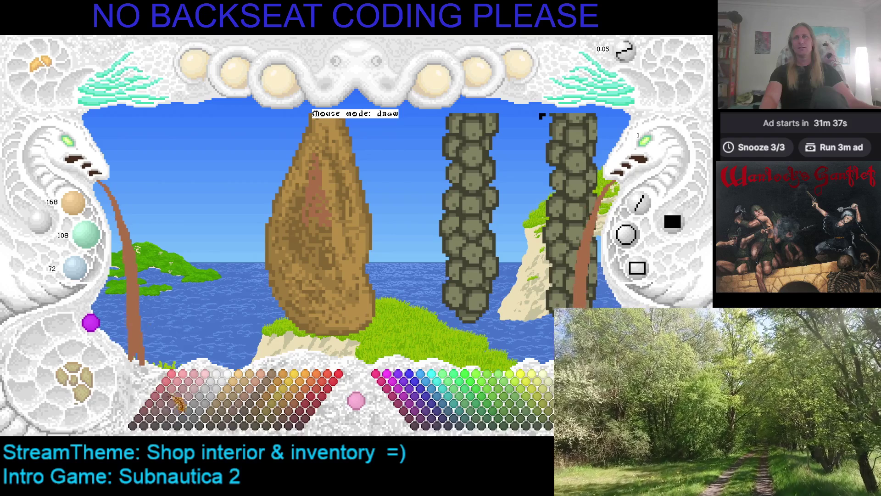
key(alt+Tab)
key(alt+Tab)
mouse_move(321, 215)
mouse_down()
mouse_move(321, 197)
mouse_move(313, 251)
mouse_up()
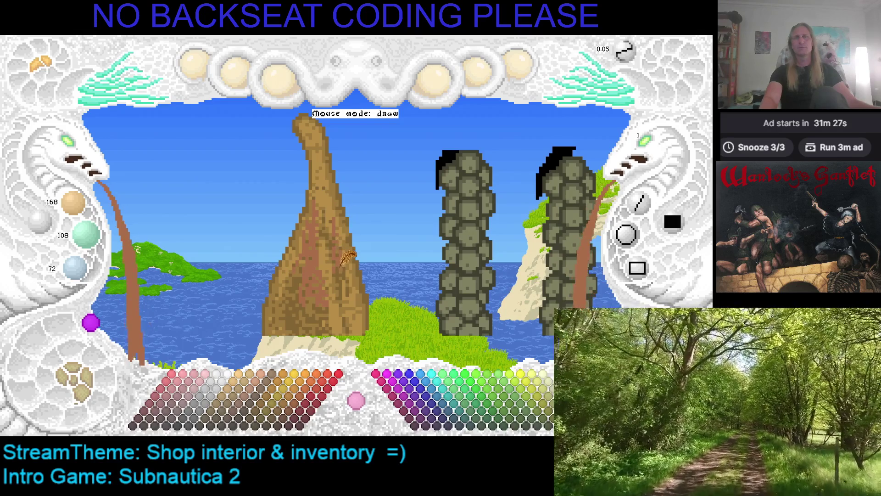
key(alt+Tab)
key(alt+Tab)
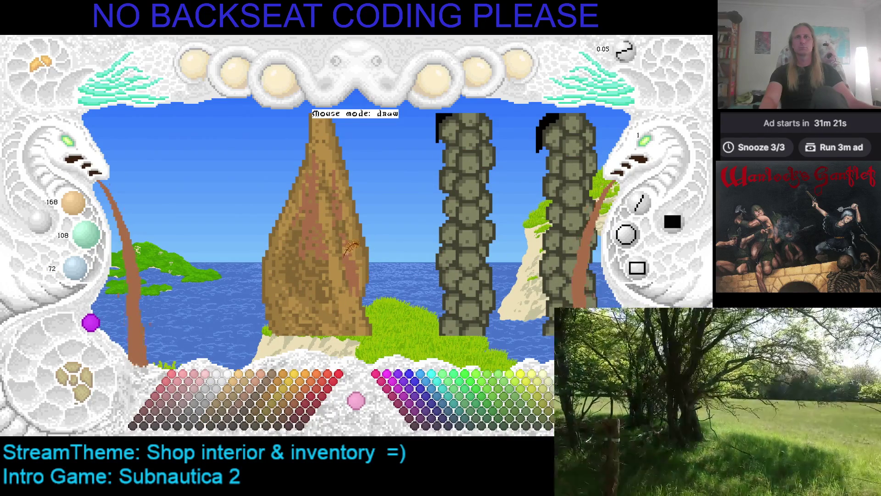
Step: Rotate and pan the view around the ham while comparing it with the jamón photo
key(Right)
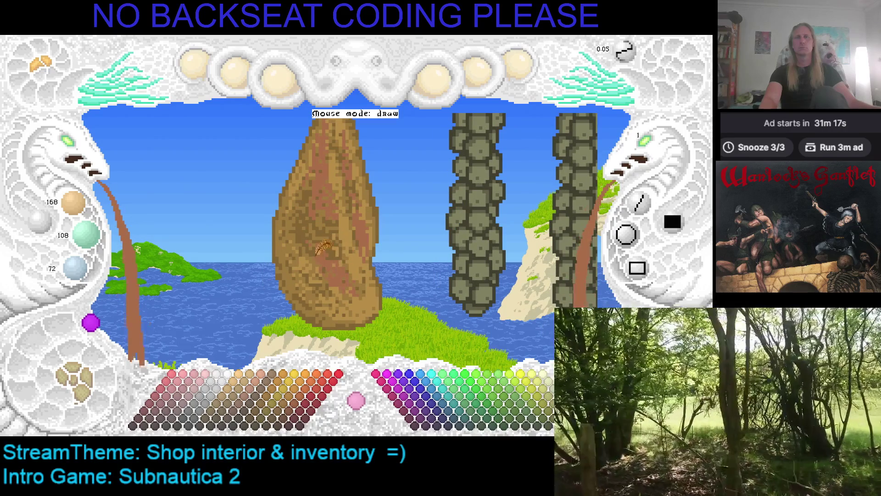
key(Right)
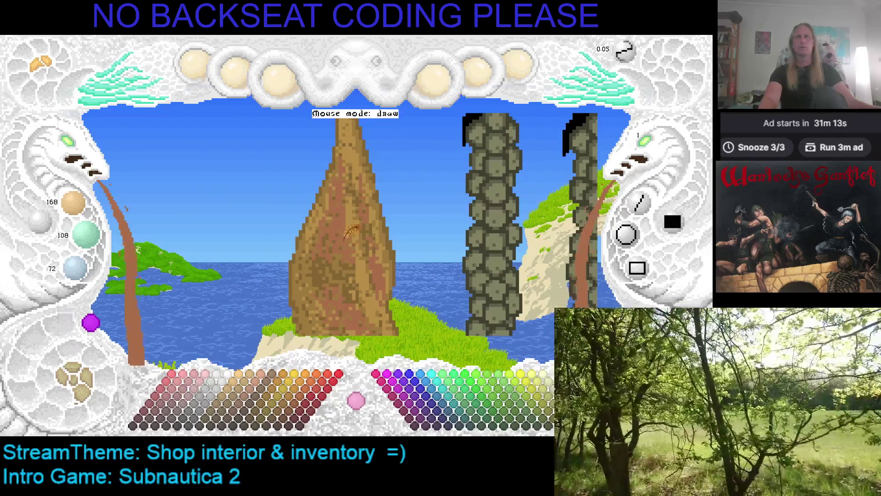
key(alt+Tab)
key(alt+Tab)
key(Right)
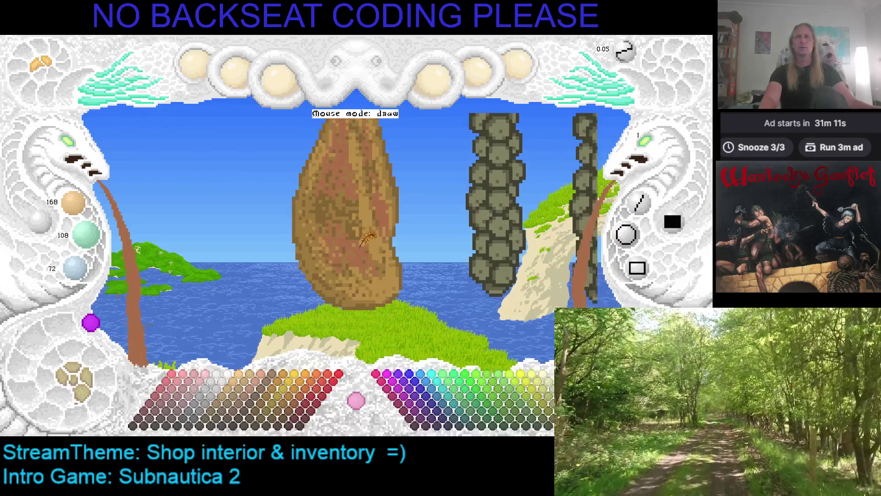
key(alt+Tab)
key(alt+Tab)
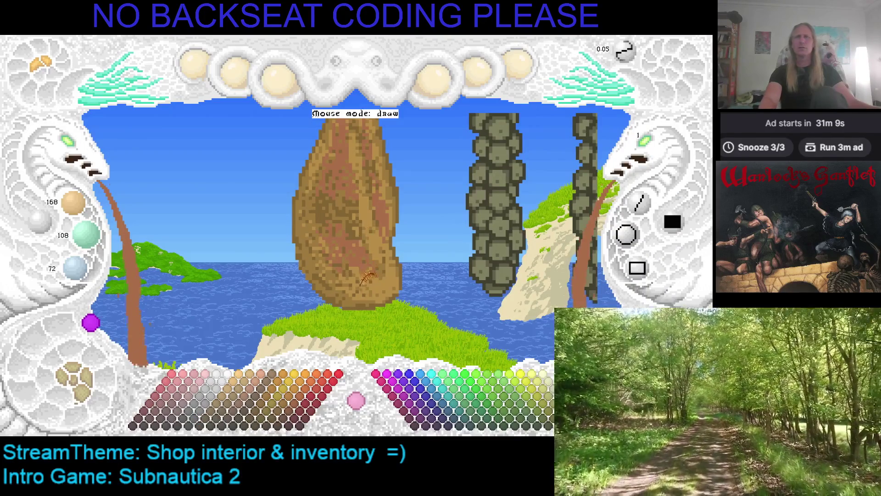
scroll(367, 265, down, 1)
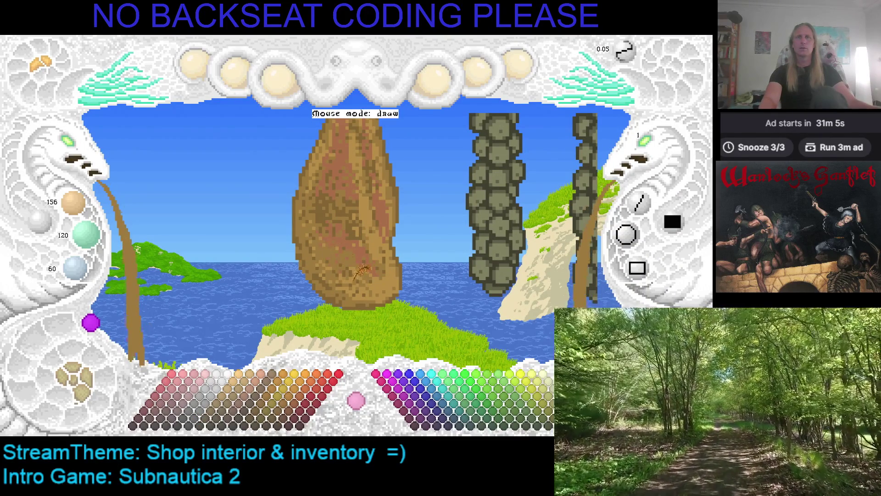
scroll(388, 275, up, 1)
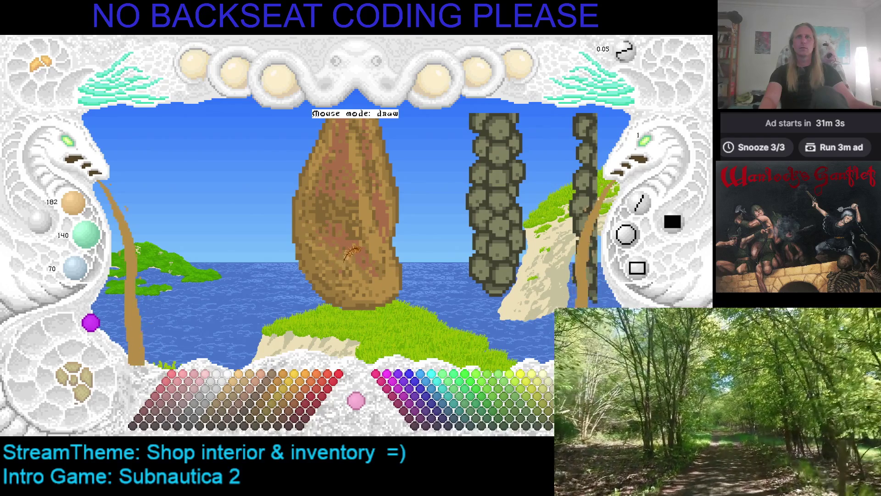
key(Left)
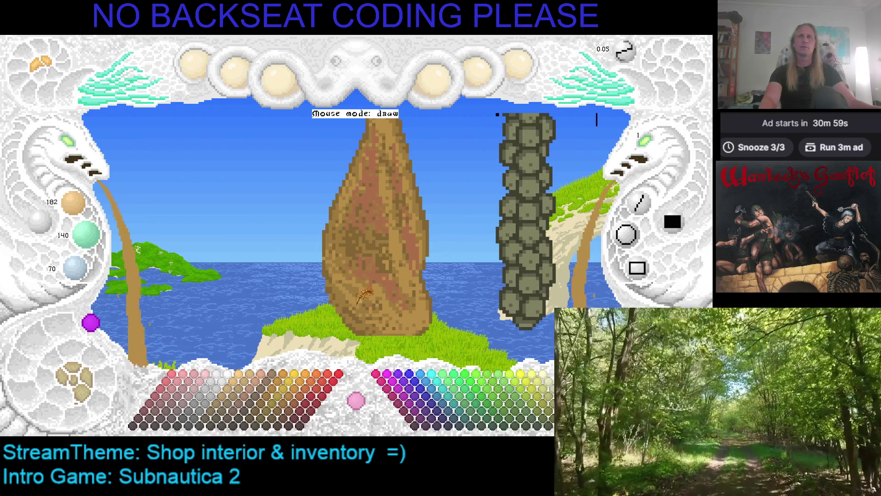
key(alt+Tab)
key(alt+Tab)
Step: Sample browns from the ham, pick darker palette browns and streak them across its face
right_click(388, 229)
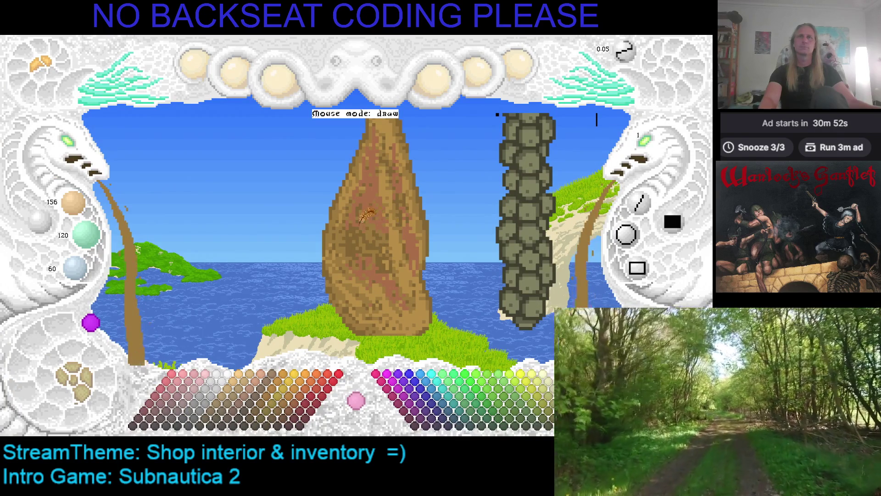
scroll(390, 238, up, 1)
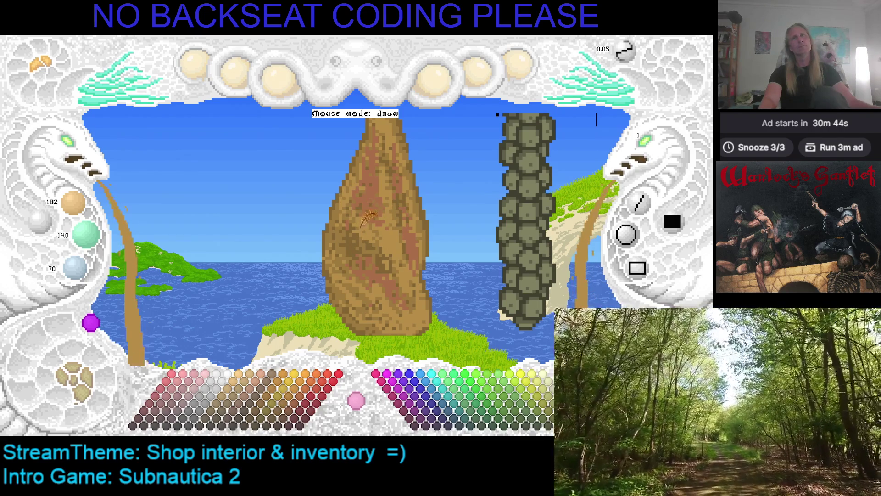
scroll(371, 232, down, 1)
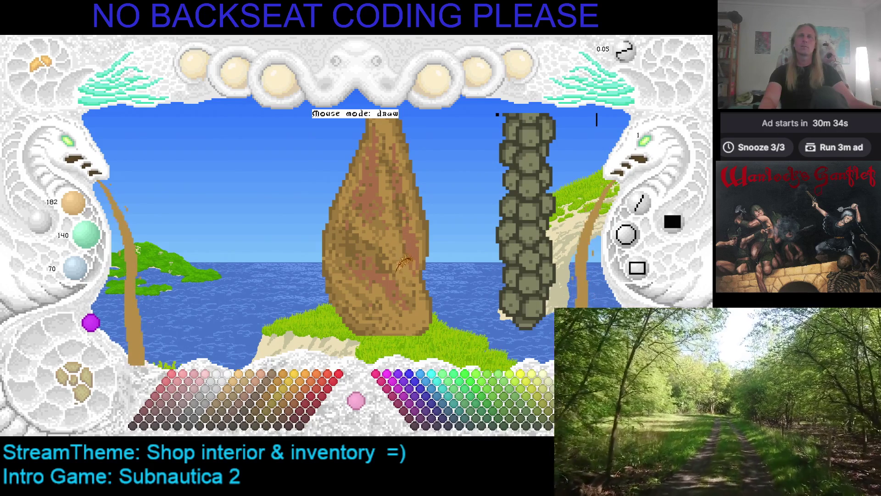
right_click(379, 262)
right_click(378, 254)
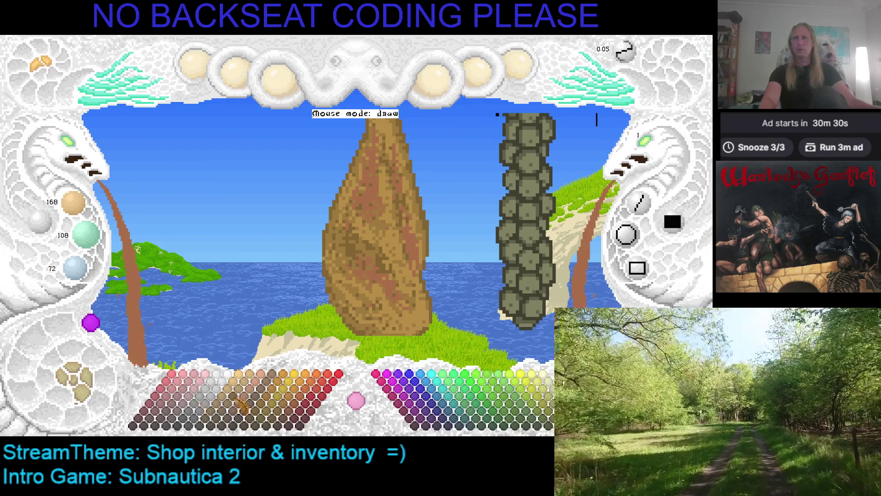
click(245, 405)
click(251, 406)
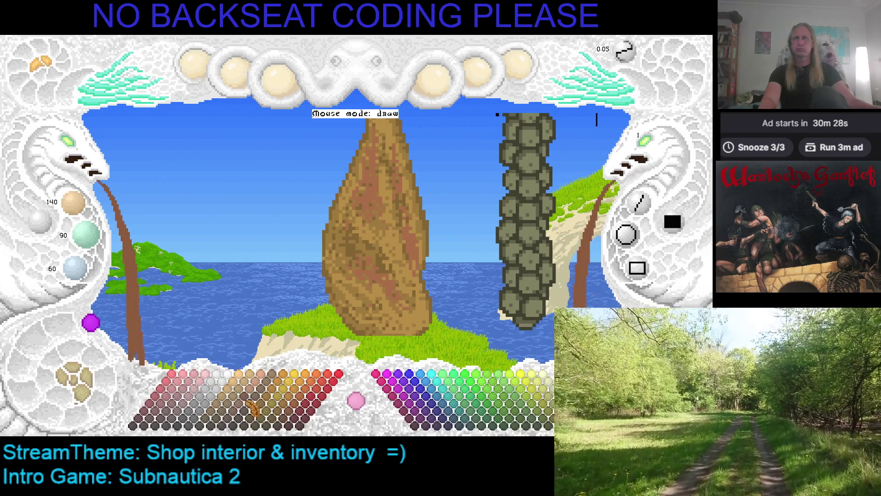
mouse_move(347, 248)
mouse_down()
mouse_move(358, 268)
mouse_move(361, 251)
mouse_move(377, 258)
mouse_up()
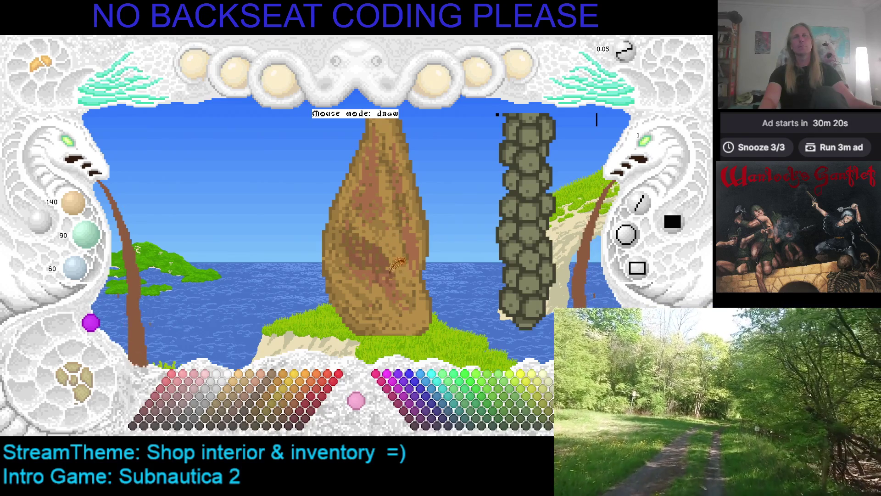
key(alt+Tab)
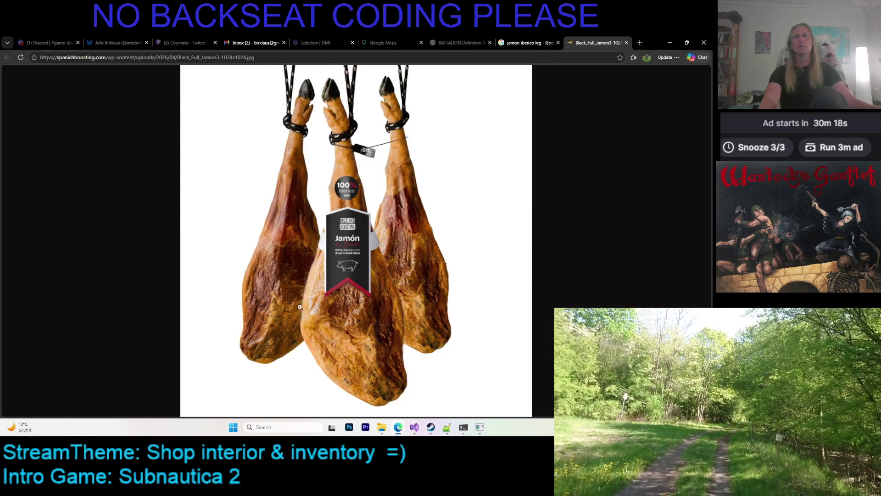
Step: Flick between the jamón reference photo and the pixel-art editor to compare the drawing
key(alt+Tab)
key(alt+Tab)
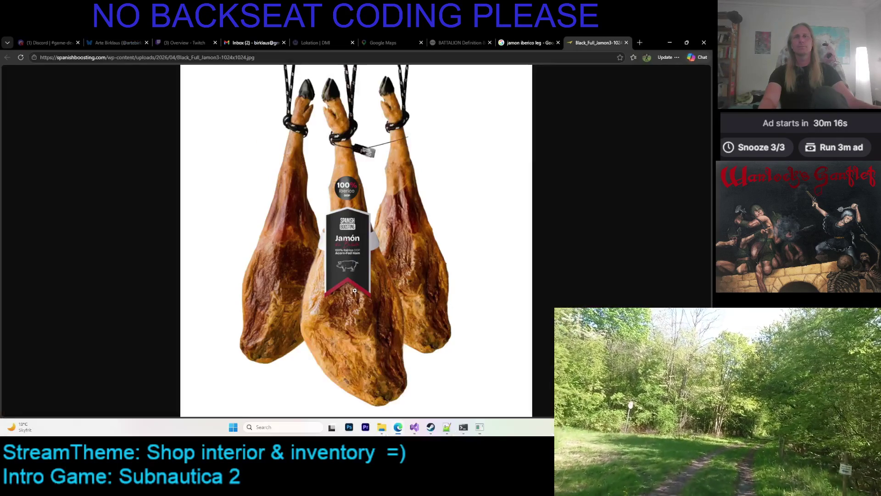
key(alt+Tab)
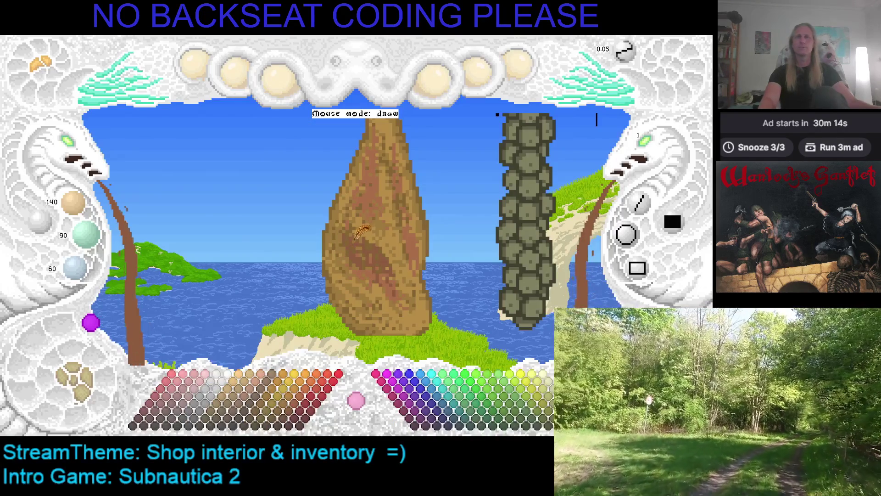
key(alt+Tab)
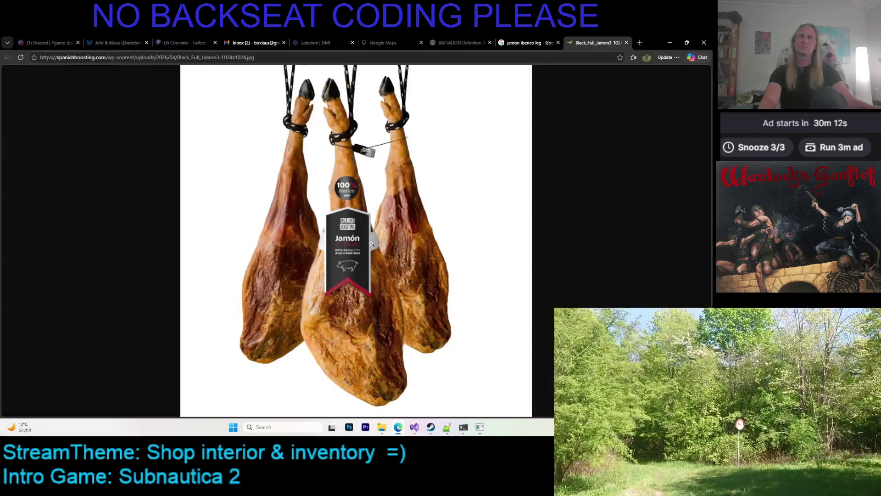
key(alt+Tab)
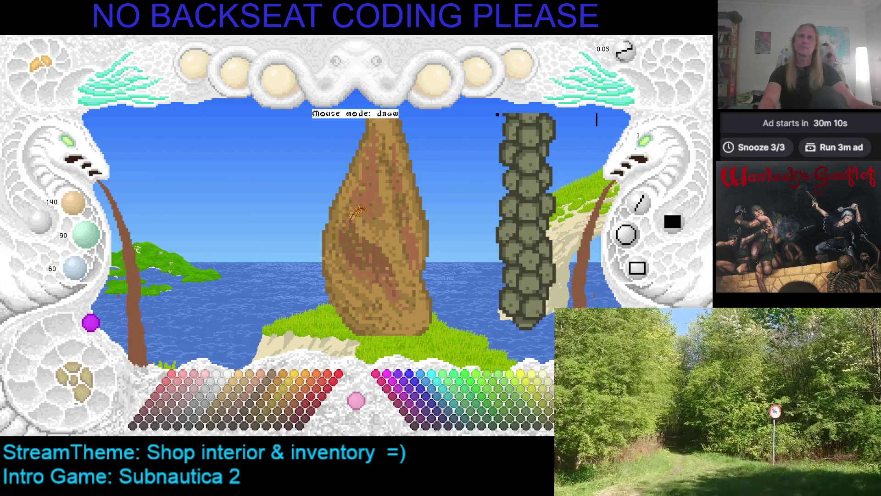
Step: Sample reddish and darker browns from the ham and pan the view sideways across the scene
right_click(393, 274)
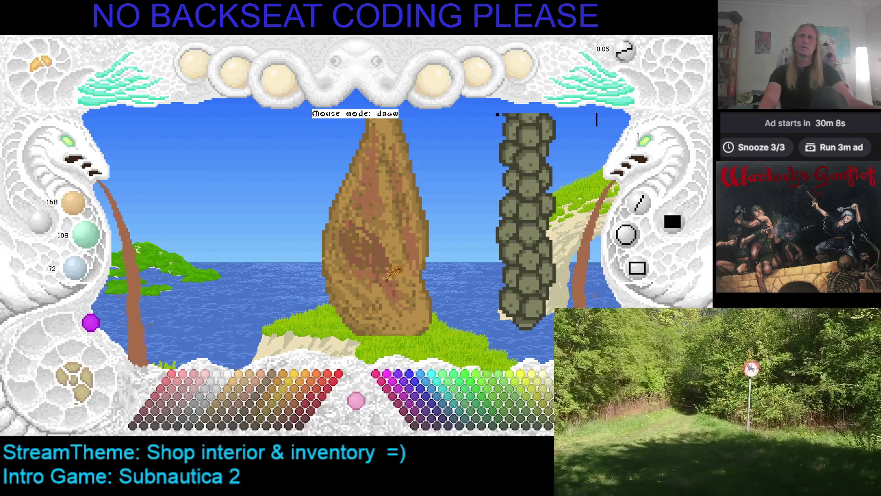
right_click(367, 246)
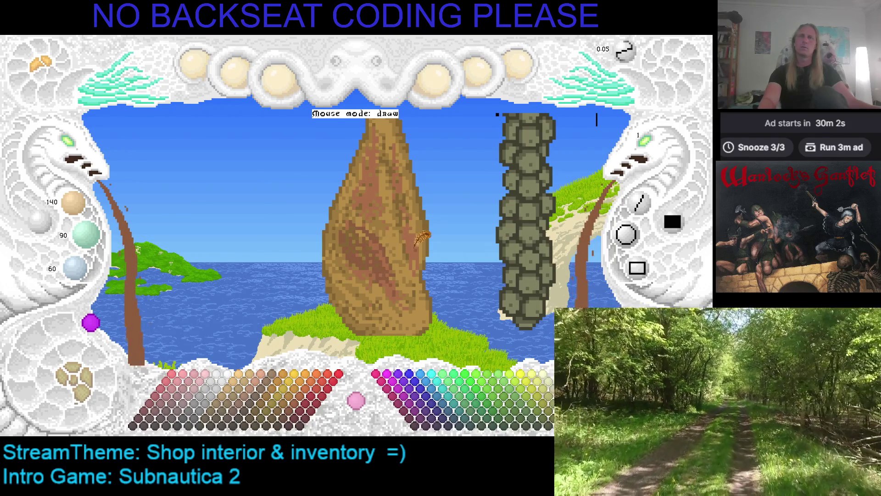
key(Right)
key(Right)
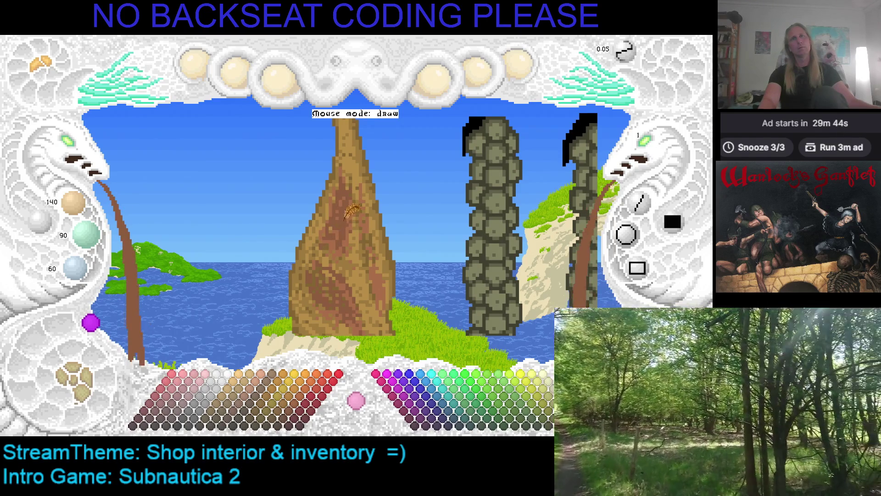
key(Right)
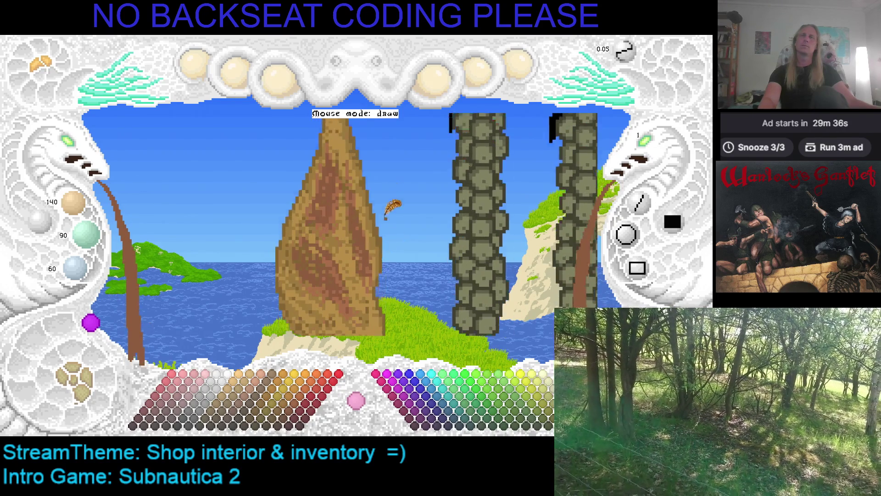
key(alt+Tab)
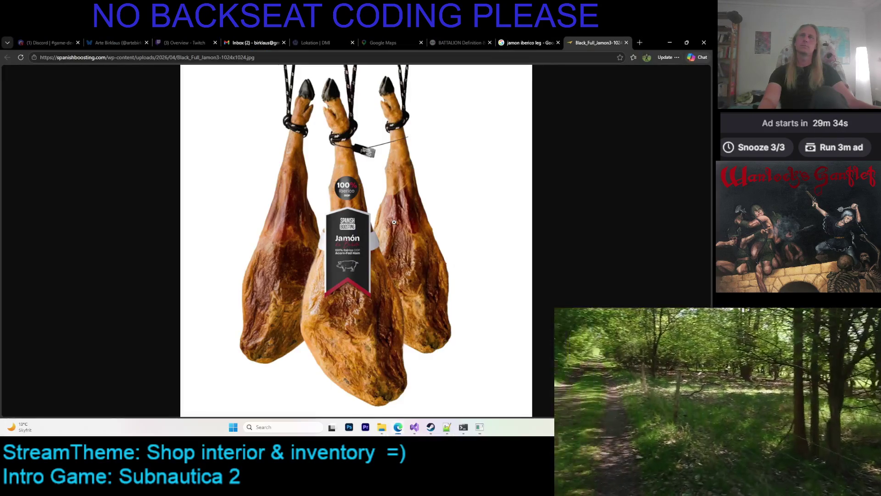
Step: Return from the jamón photo to the pixel-art editor
key(alt+Tab)
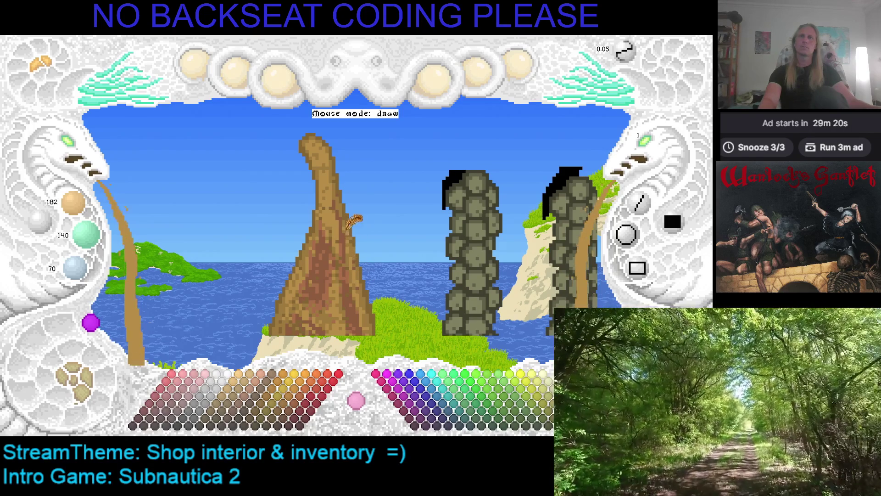
Step: Pan the view upward and sample the darker brown from the ham
drag(355, 265, 345, 243)
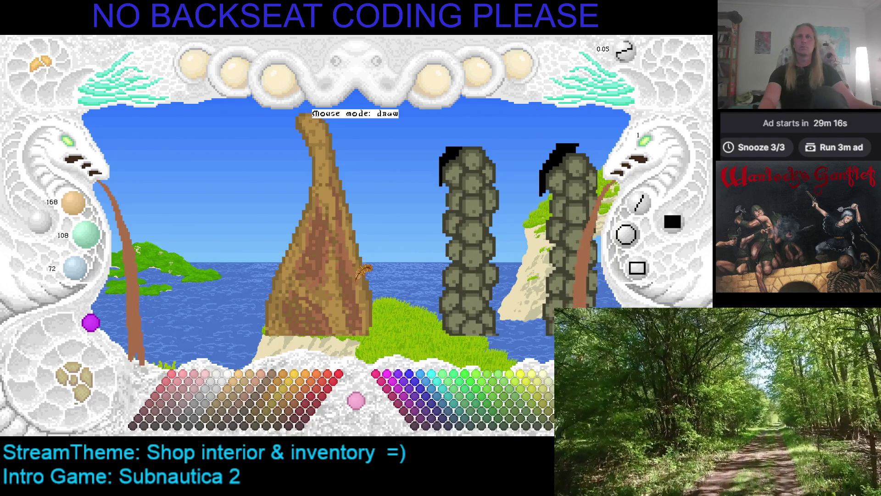
right_click(357, 272)
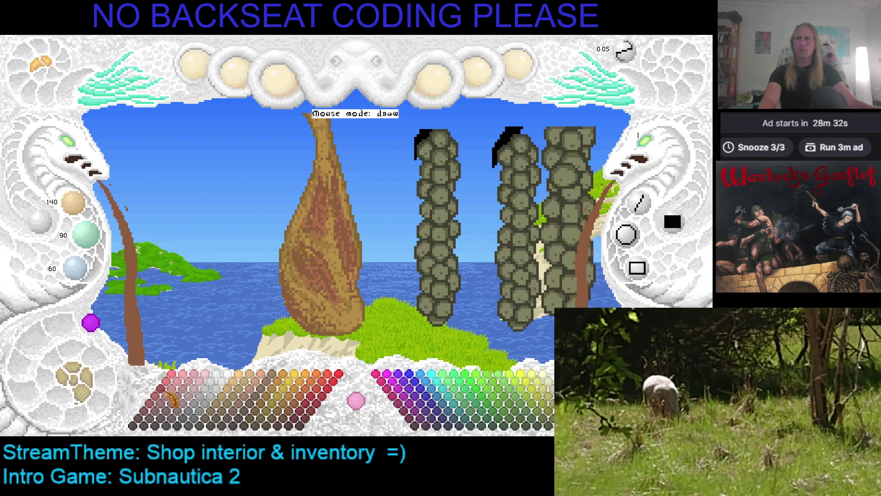
Step: Try dark maroon, pale pinkish and muted reddish browns, then save the artwork
click(152, 419)
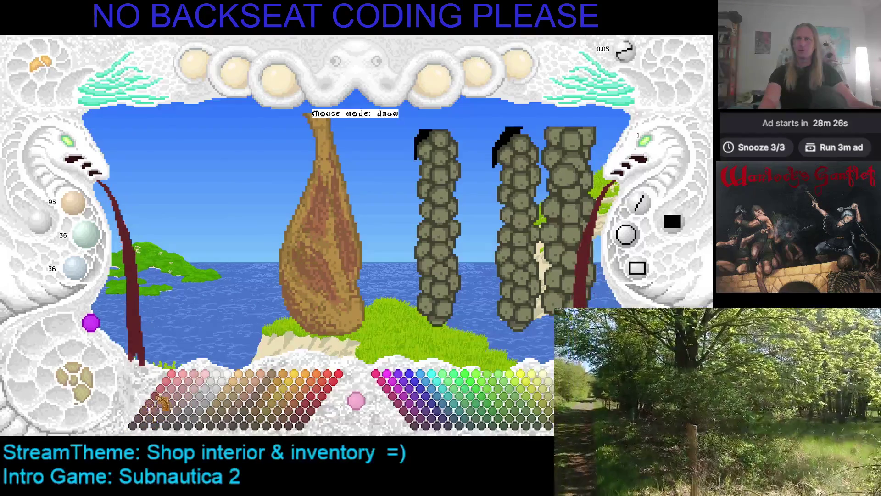
click(188, 413)
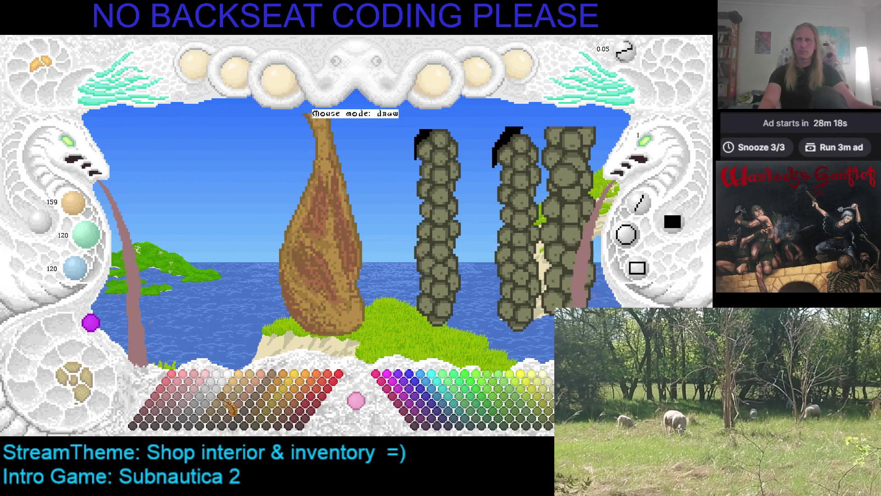
click(189, 400)
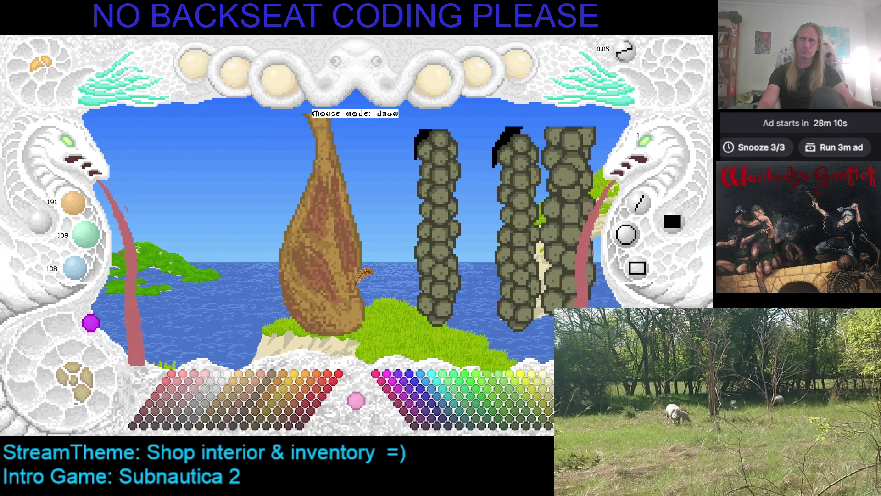
key(ctrl+s)
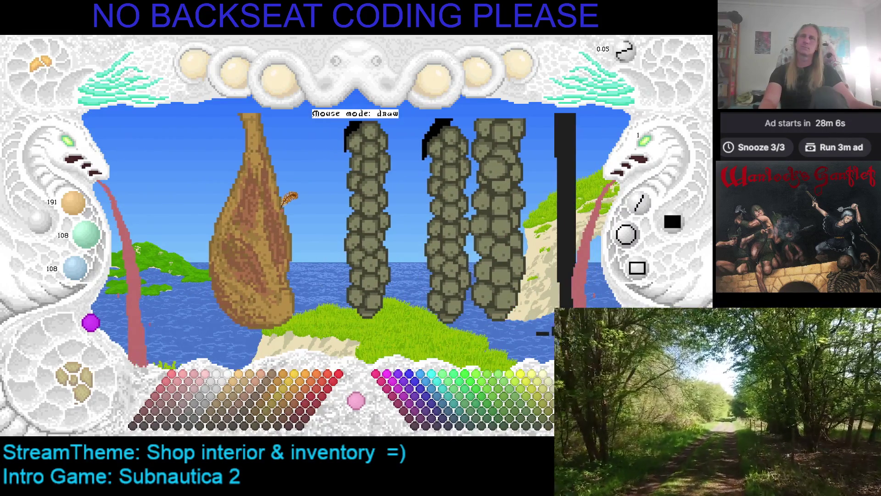
Step: Pick a dark brown from the palette and bring up the jamón photo
key(alt+Tab)
key(alt+Tab)
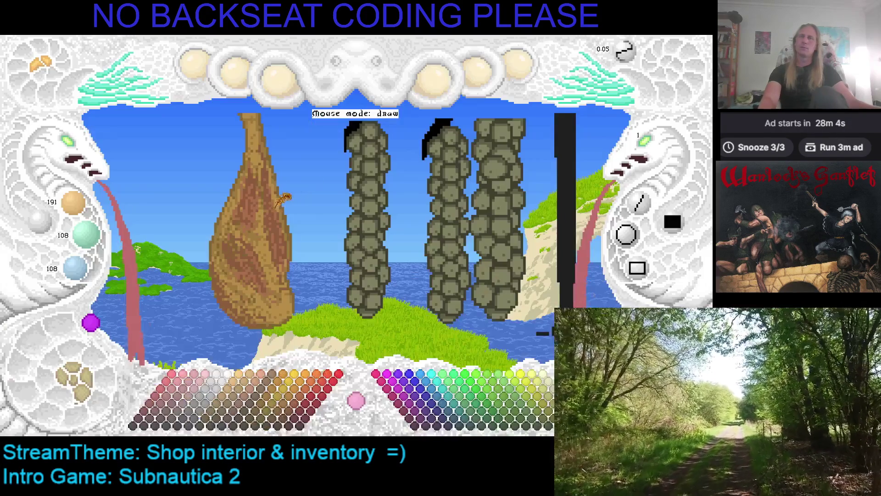
click(180, 404)
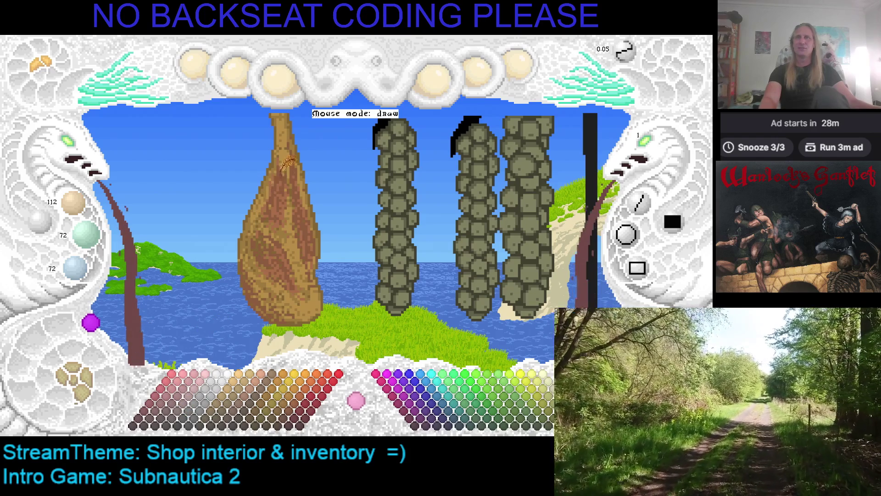
key(alt+Tab)
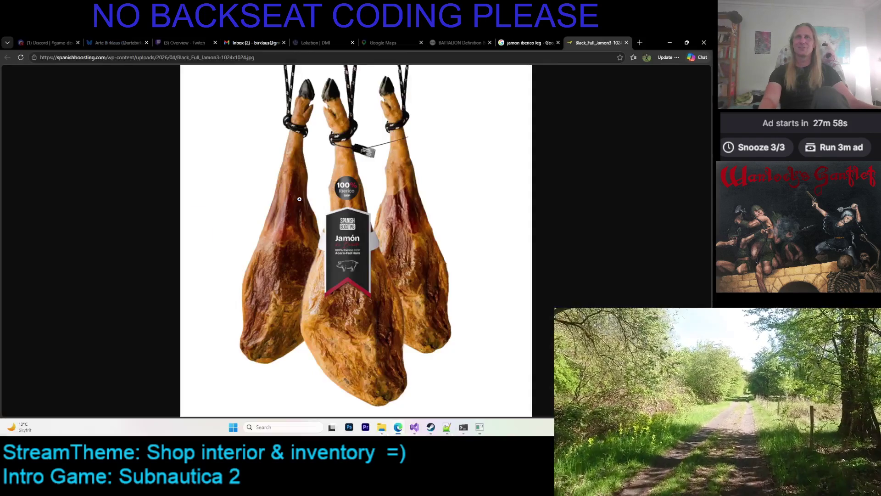
Step: Dismiss the context menus over the jamón photo and go back to the pixel-art editor
right_click(305, 172)
click(260, 134)
right_click(260, 134)
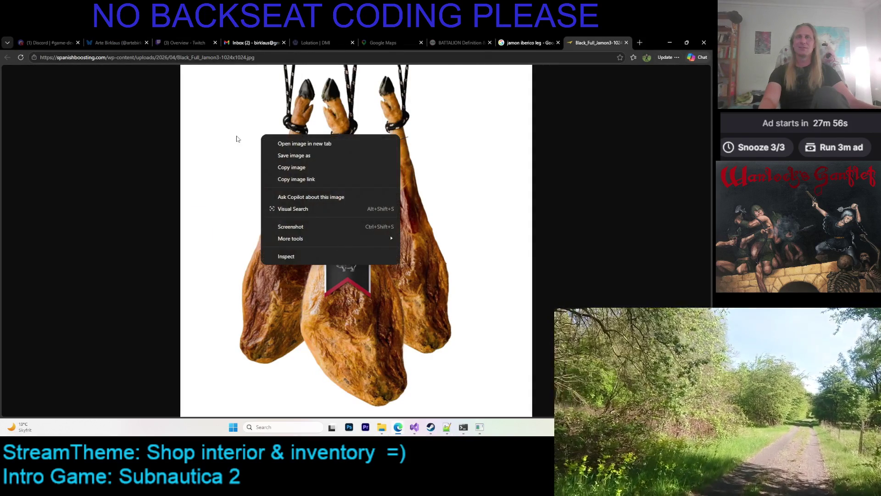
click(630, 143)
key(alt+Tab)
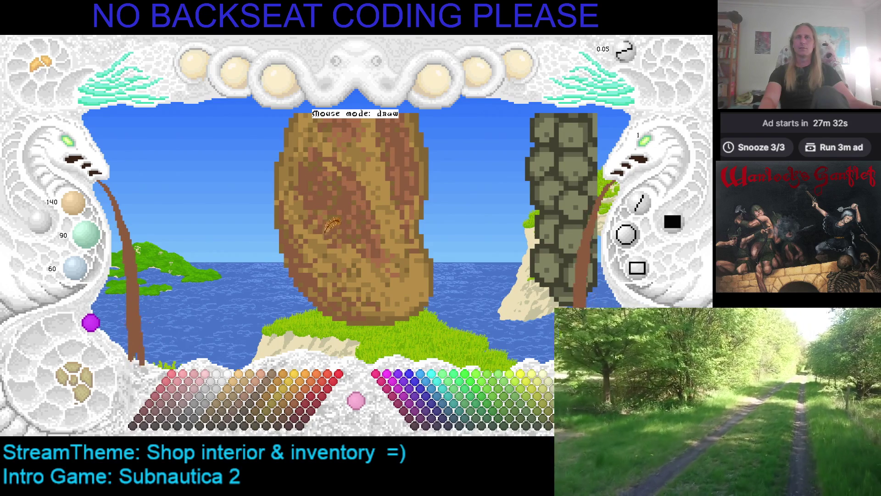
right_click(300, 206)
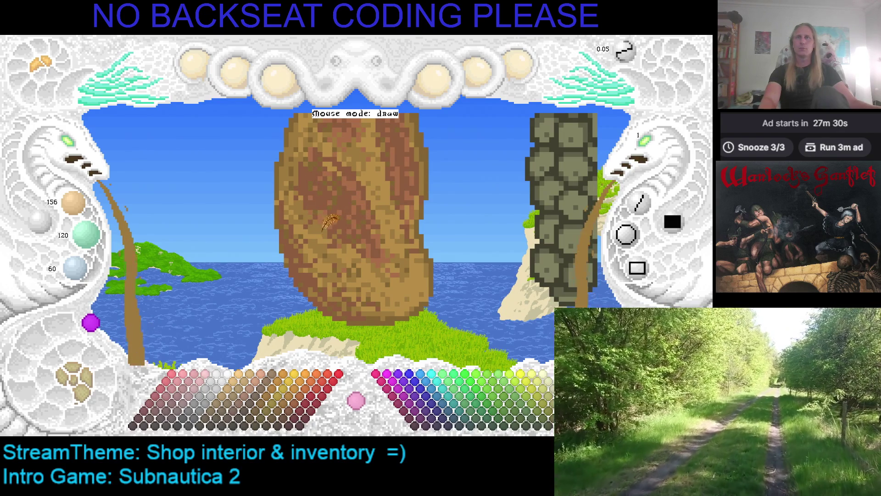
right_click(351, 180)
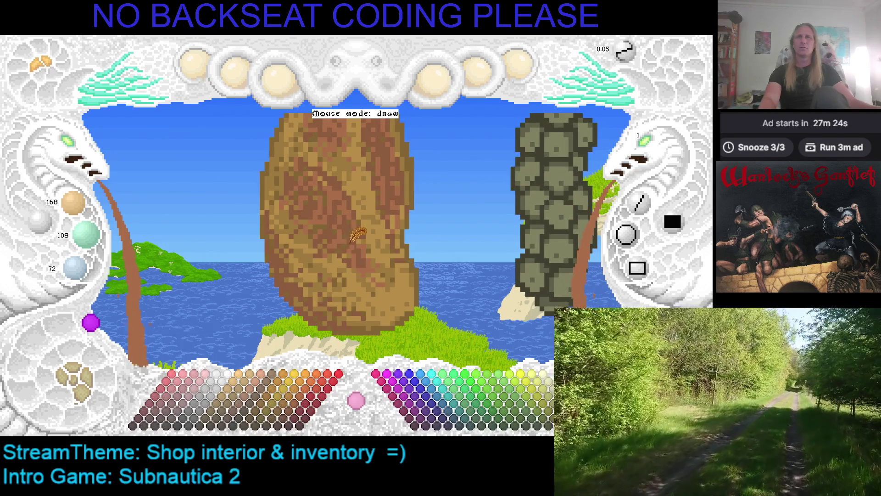
right_click(358, 235)
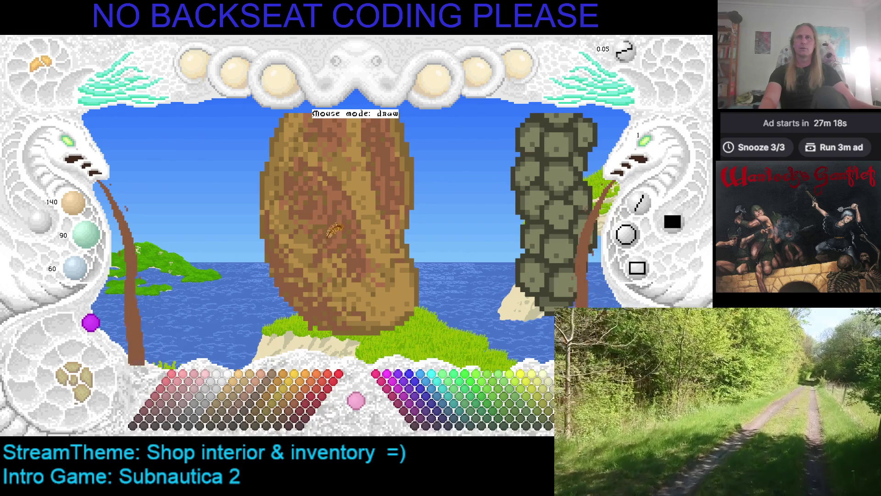
key(ctrl+z)
key(ctrl+z)
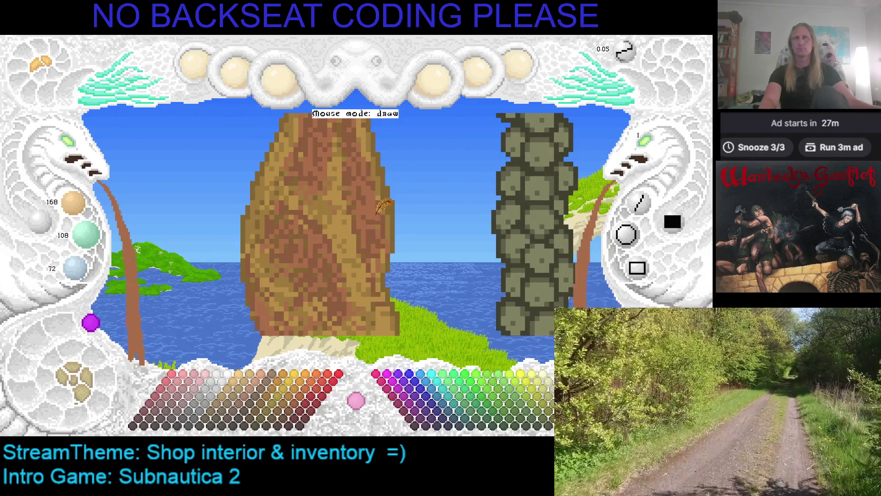
scroll(387, 209, down, 1)
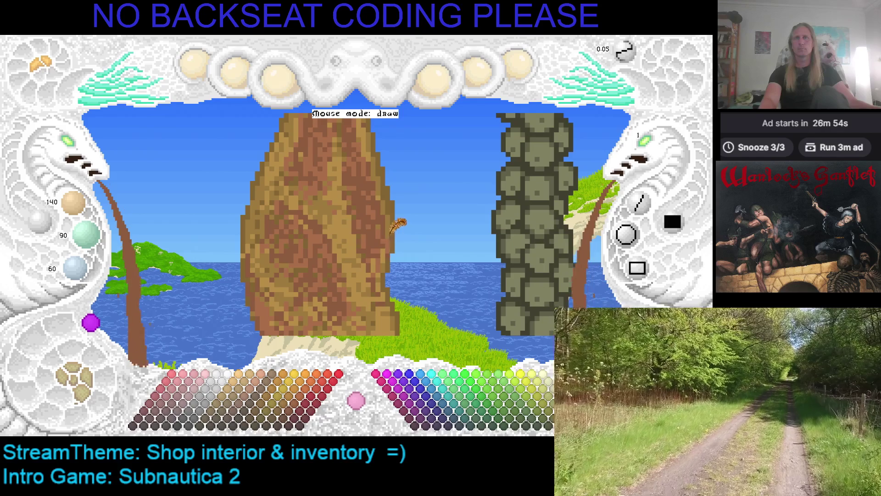
Step: Sample the brown at the ham's right edge and save the drawing
right_click(401, 234)
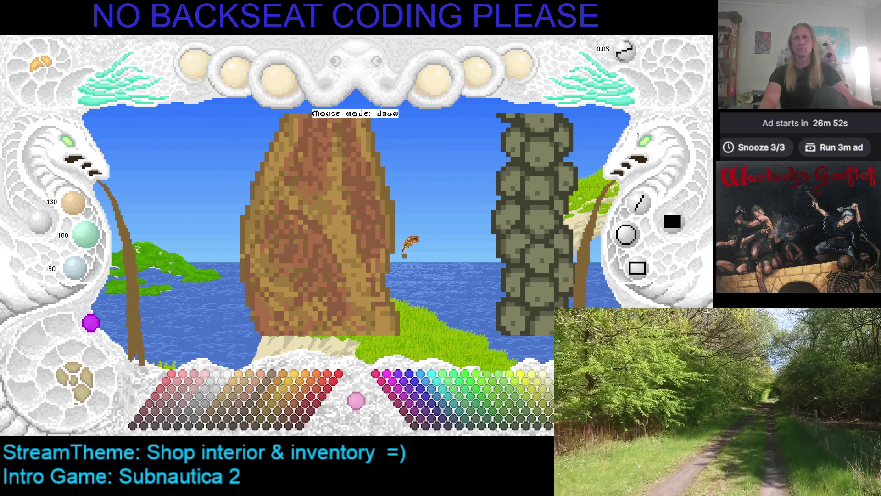
key(ctrl+s)
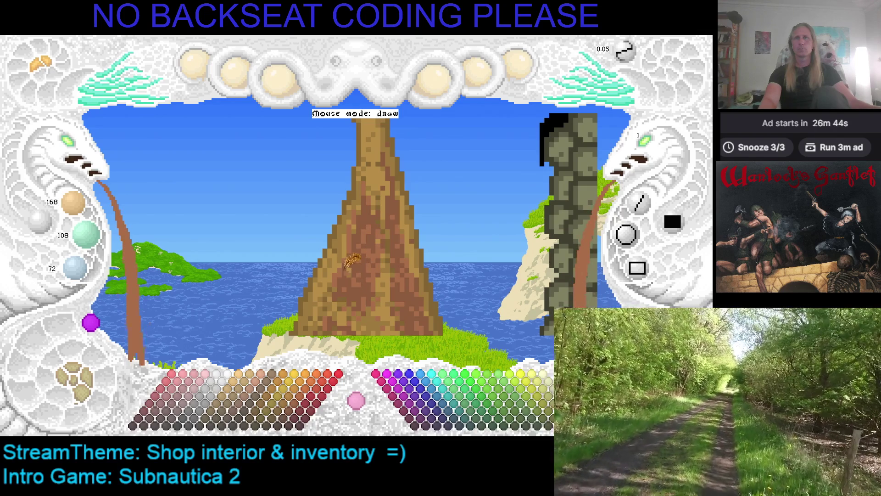
key(ctrl+s)
Step: Cycle through several regenerated scene layouts with Ctrl+Z and Ctrl+Y
key(ctrl+z)
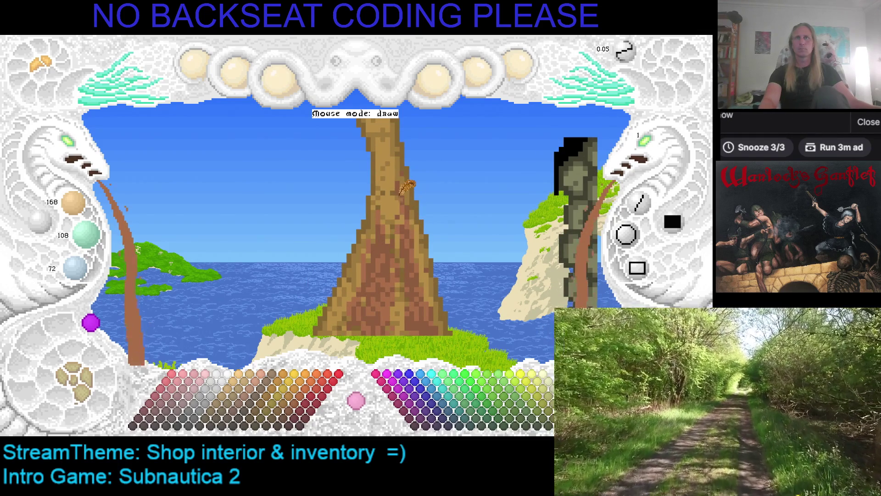
key(ctrl+z)
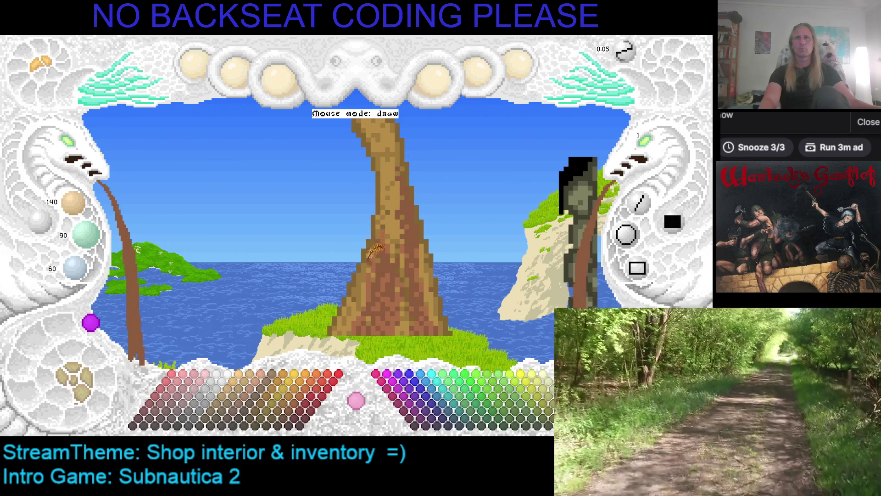
key(ctrl+z)
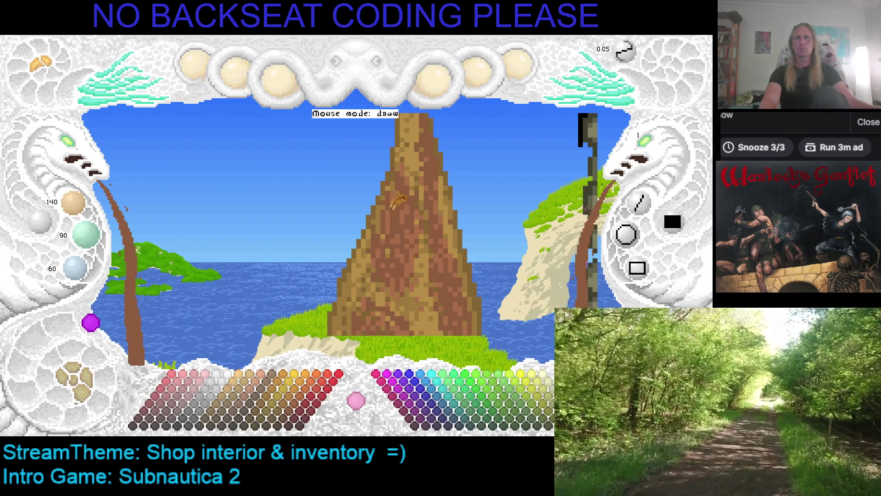
key(ctrl+y)
key(ctrl+y)
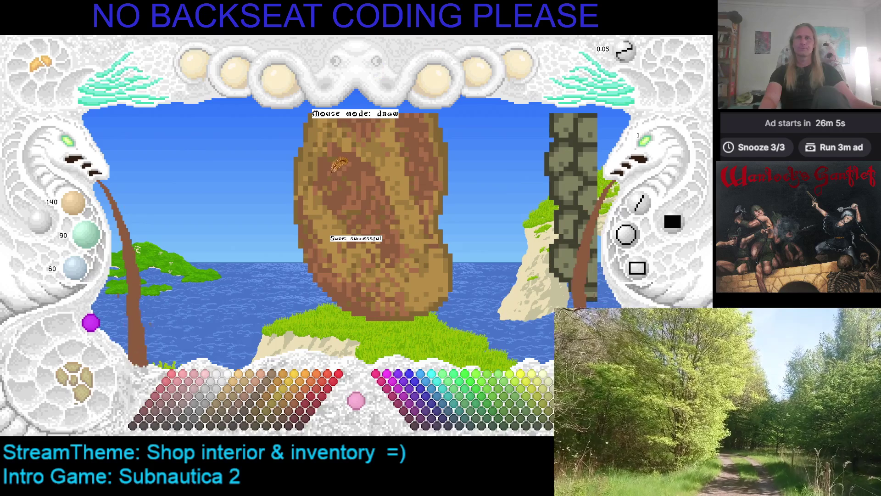
Step: Compare against the jamón photo, then pan the scene left and down so the ham sits higher
key(alt+Tab)
key(alt+Tab)
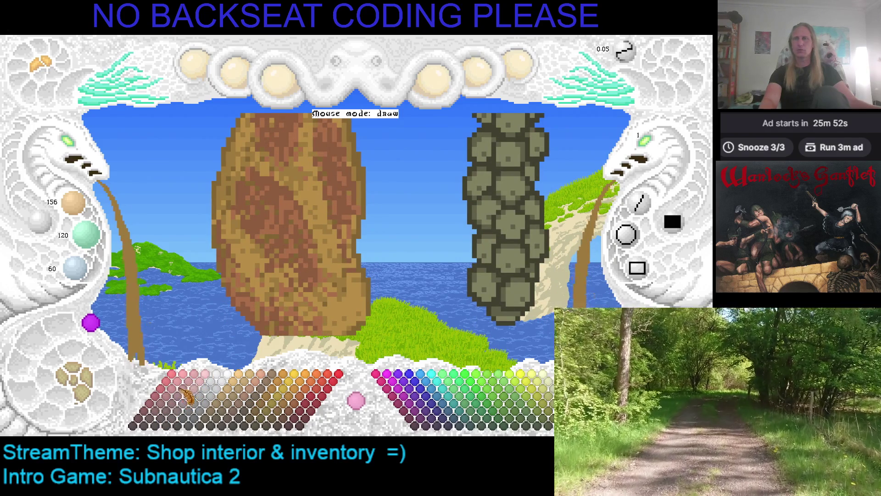
key(alt+Tab)
key(alt+Tab)
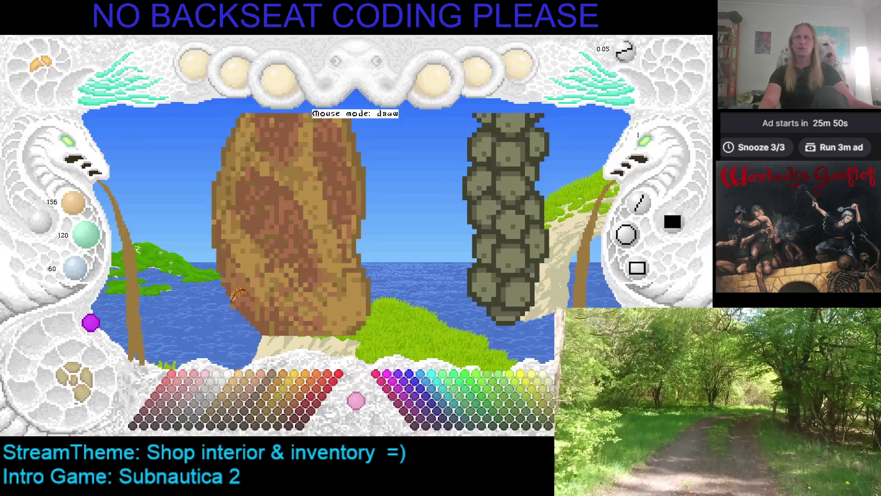
key(Left)
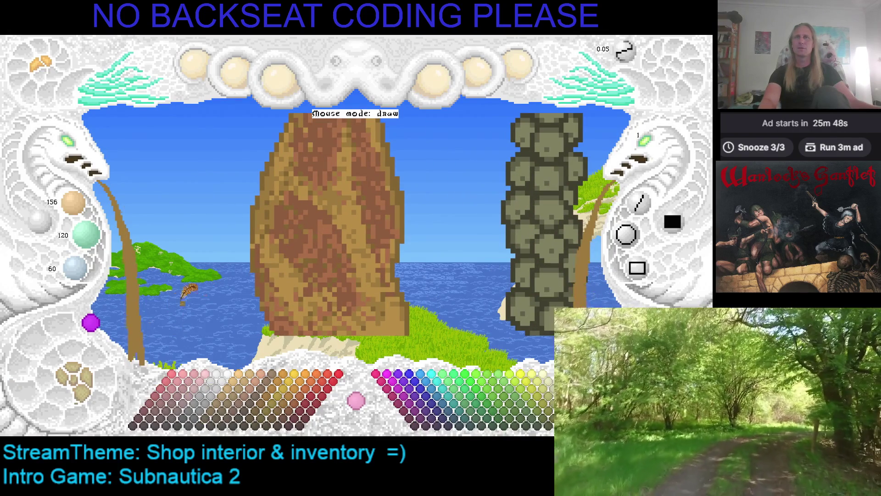
key(Down)
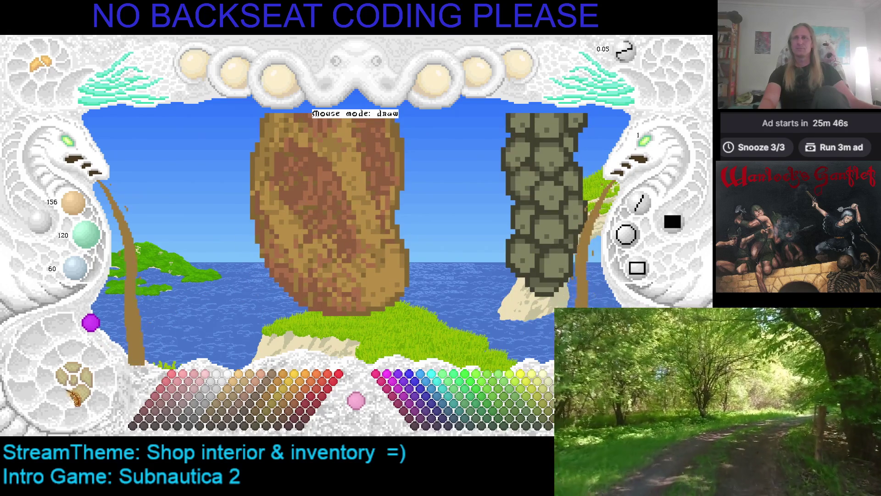
Step: Paint a dark red 127/48/48 meat streak over the ham's upper left, pick dark brown, and save
click(162, 396)
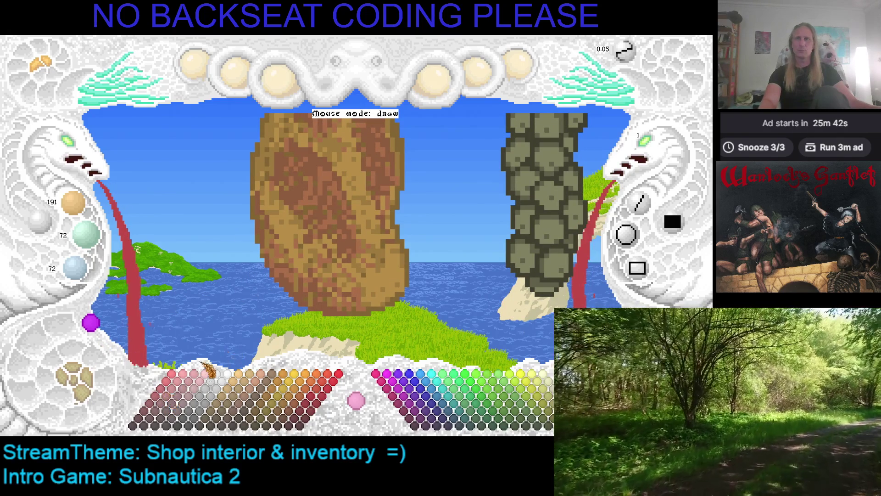
key(Up)
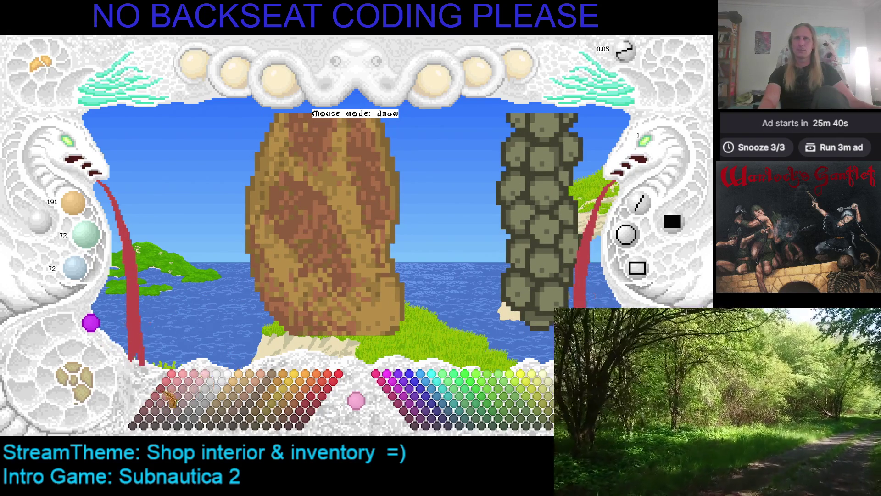
click(186, 390)
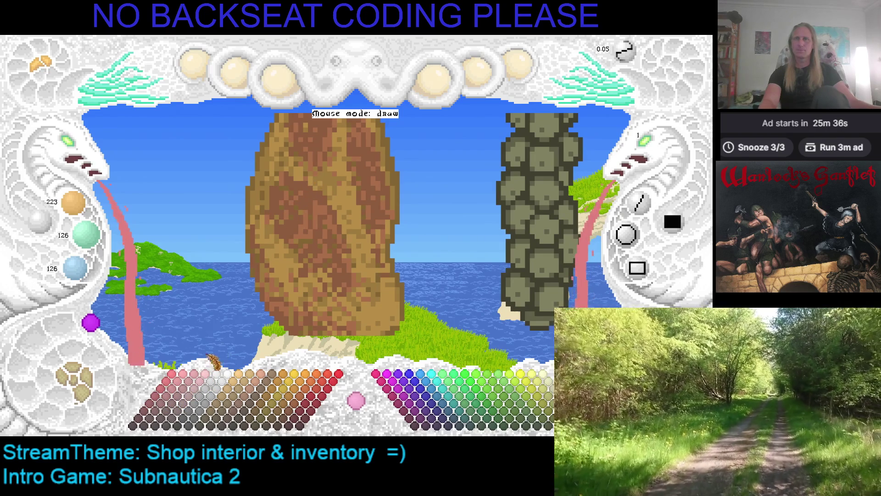
click(177, 401)
click(176, 402)
click(174, 404)
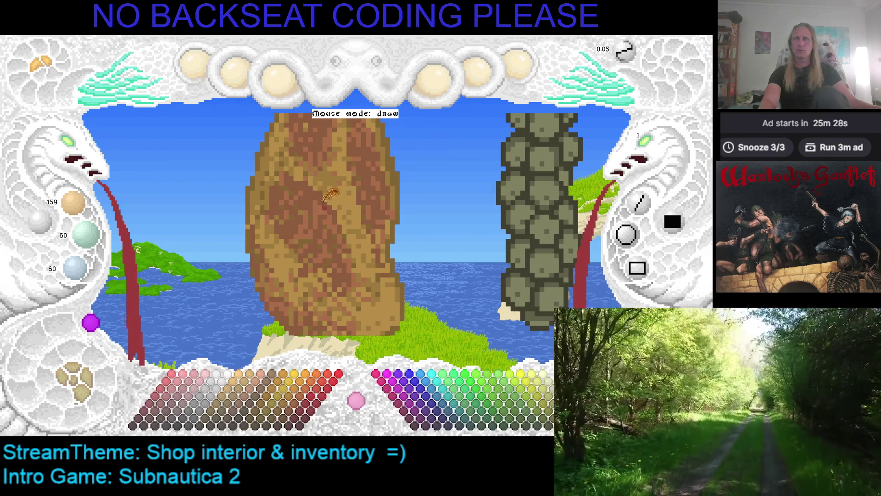
click(153, 421)
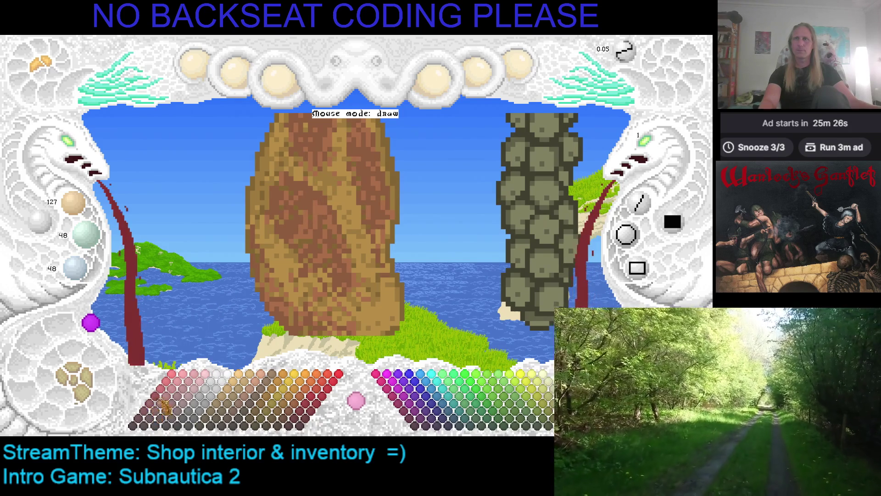
mouse_move(324, 189)
mouse_down()
mouse_move(321, 214)
mouse_move(314, 181)
mouse_move(298, 184)
mouse_move(307, 220)
mouse_move(299, 193)
mouse_move(324, 193)
mouse_move(337, 232)
mouse_move(338, 220)
mouse_move(335, 246)
mouse_up()
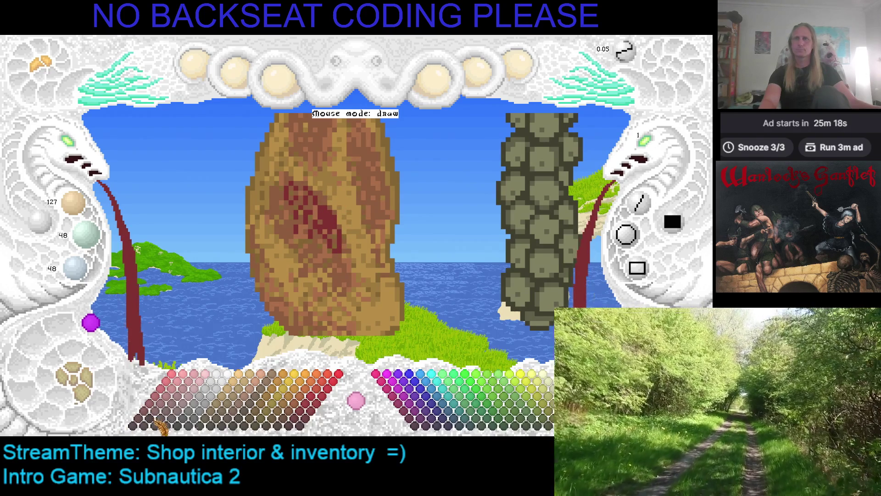
click(238, 421)
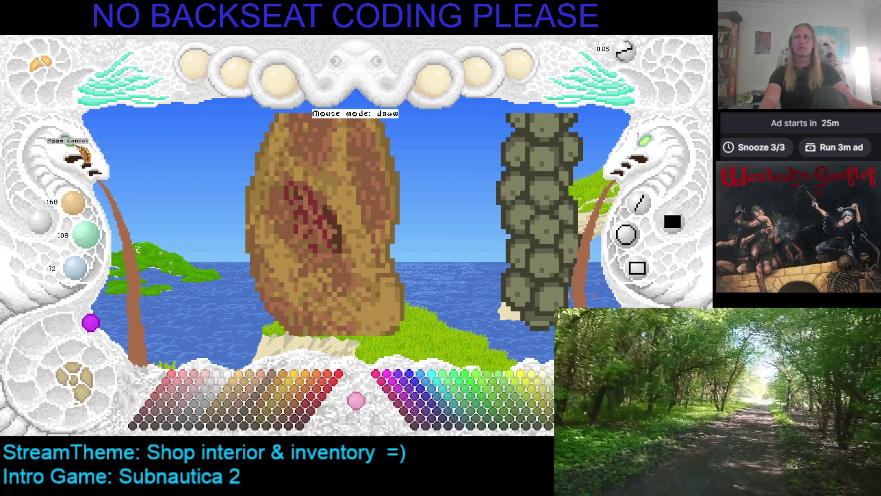
key(ctrl+s)
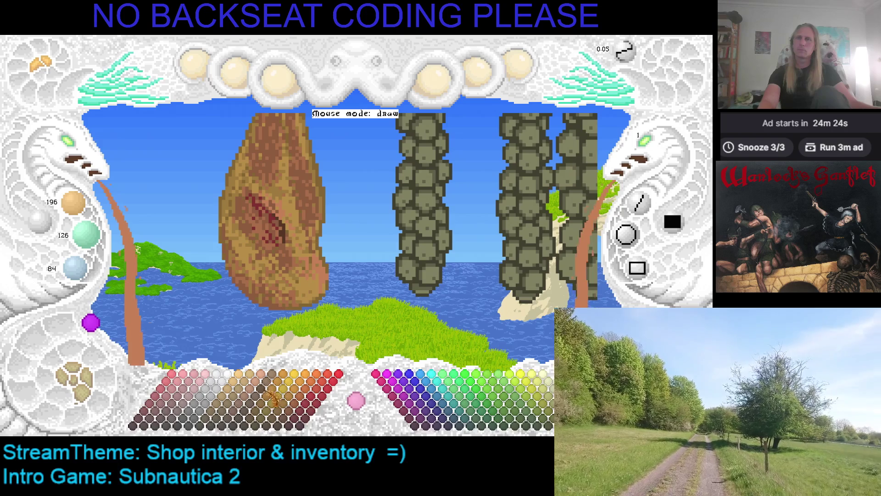
Step: Try tan and pink swatches, brush pink over the ham's cut area, then undo it
click(251, 390)
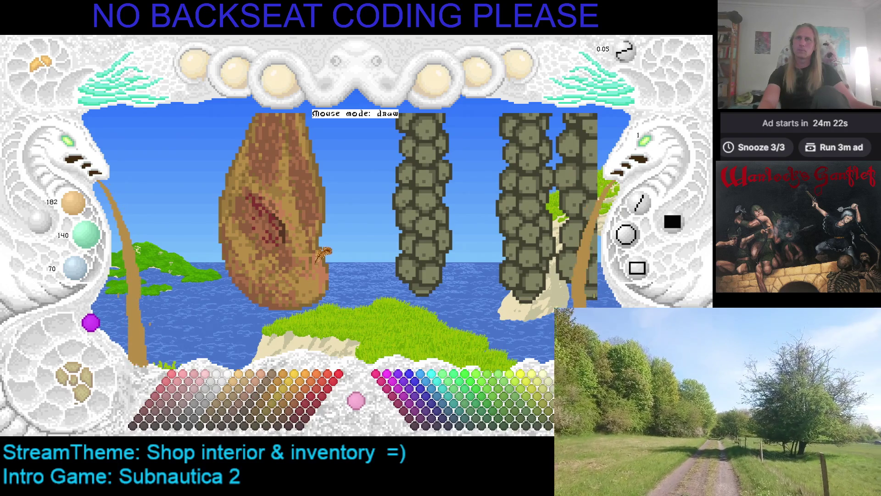
click(255, 379)
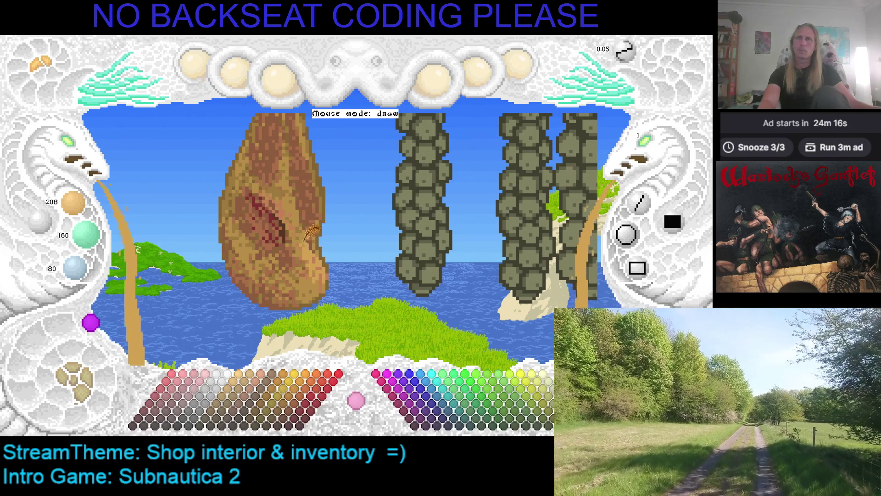
scroll(317, 268, down, 1)
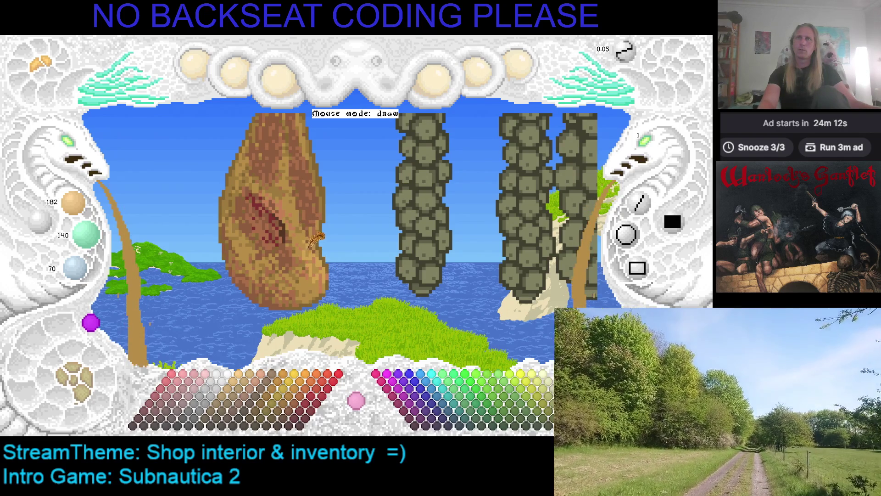
scroll(315, 238, up, 1)
key(Down)
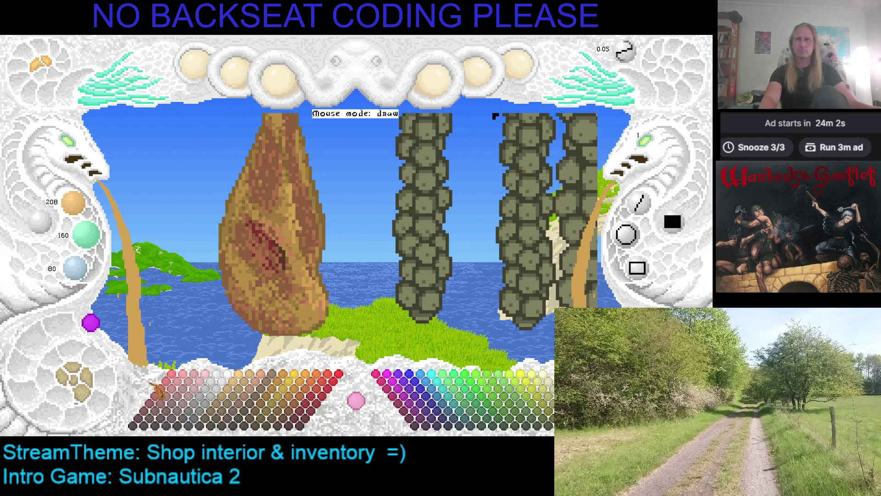
click(196, 390)
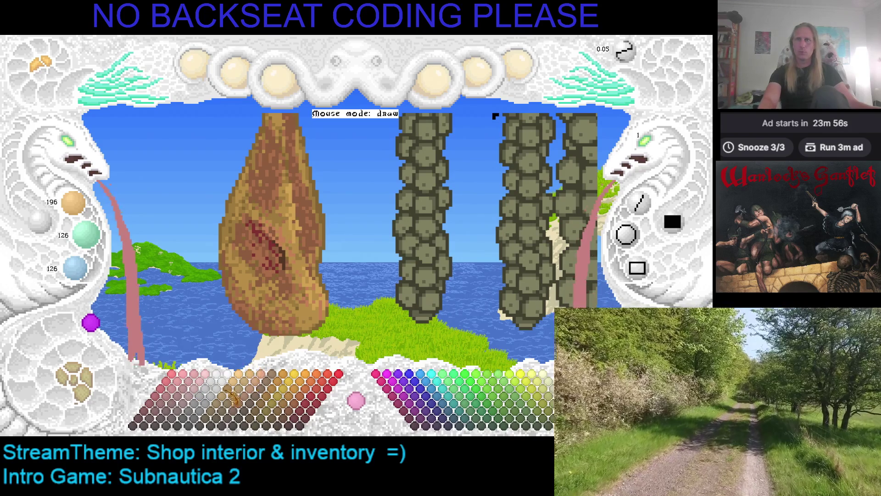
click(191, 384)
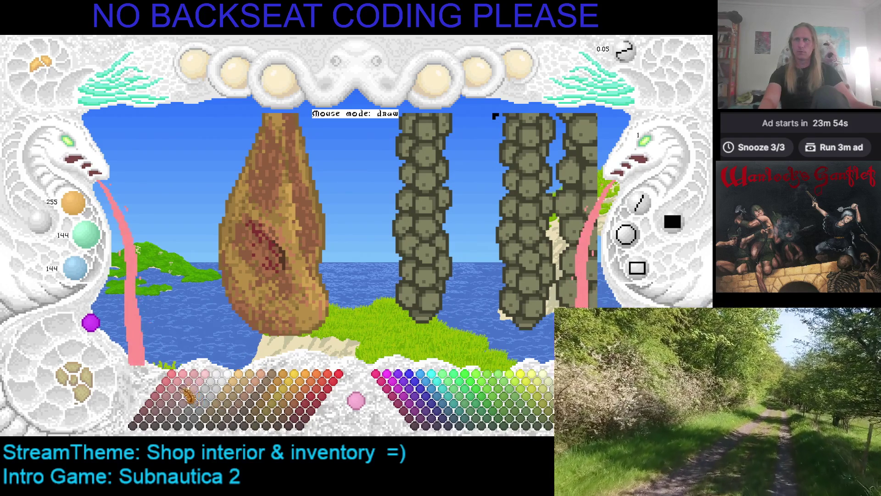
click(180, 390)
mouse_move(274, 234)
mouse_down()
mouse_move(266, 223)
mouse_move(275, 249)
mouse_up()
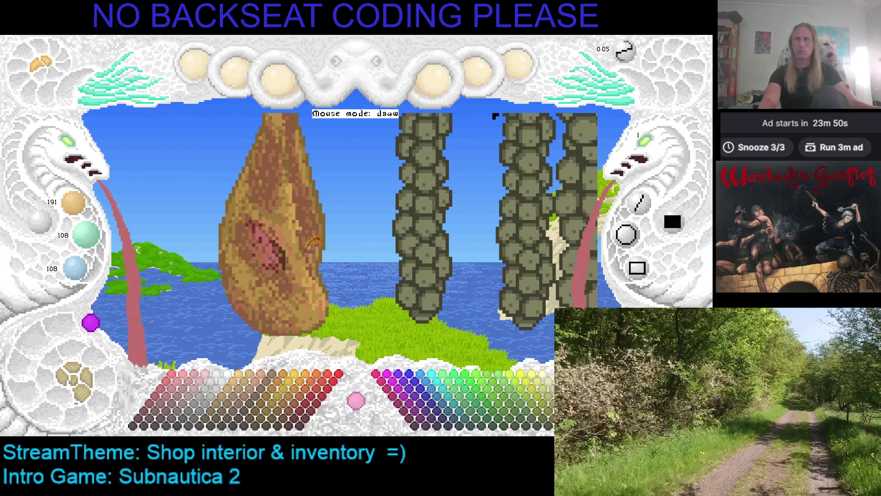
key(ctrl+z)
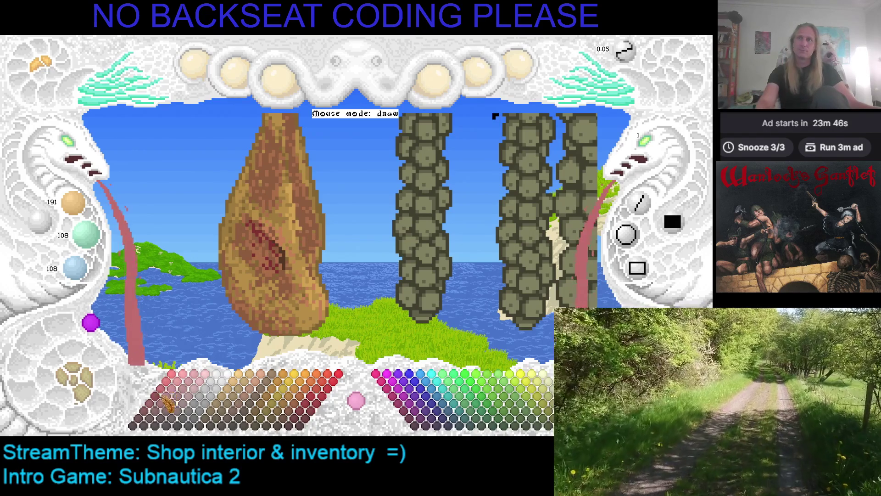
Step: Switch to the deeper red 159/60/60 and pan across the canvas
click(162, 404)
drag(69, 158, 227, 167)
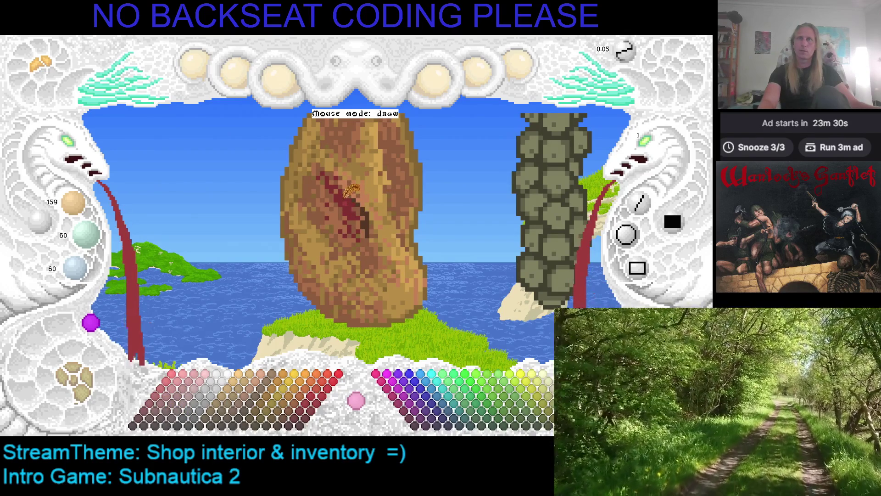
key(Right)
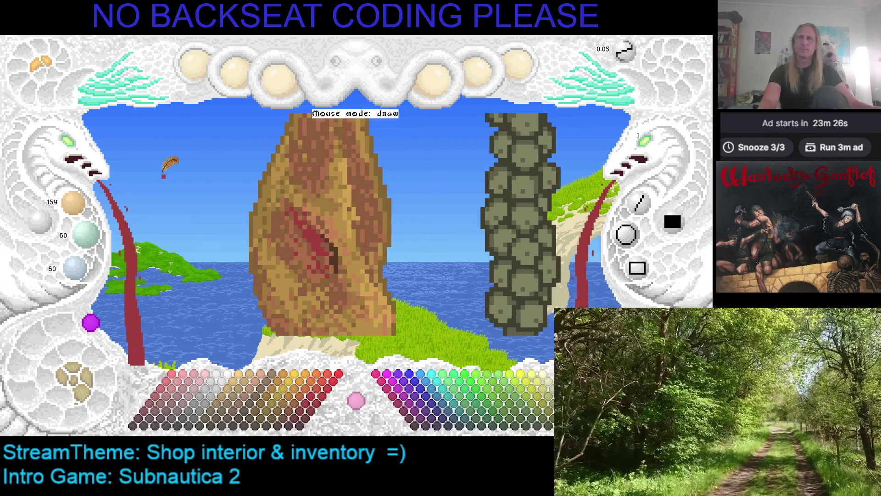
key(Right)
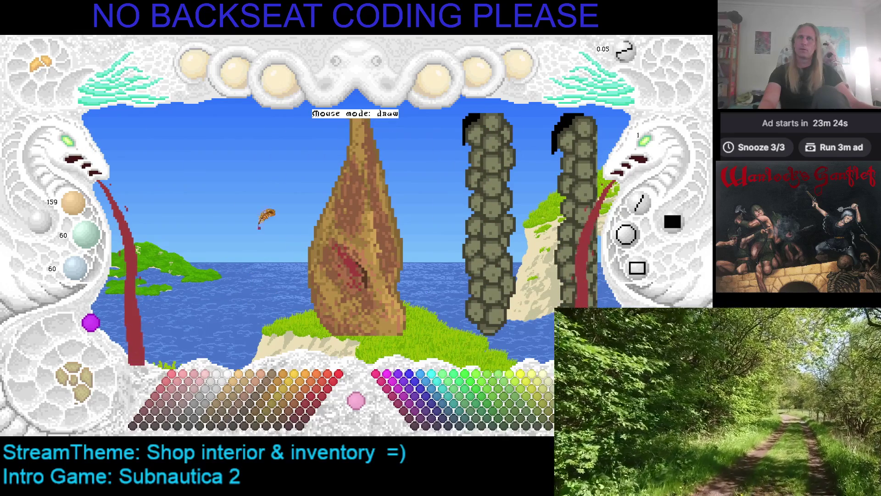
click(72, 150)
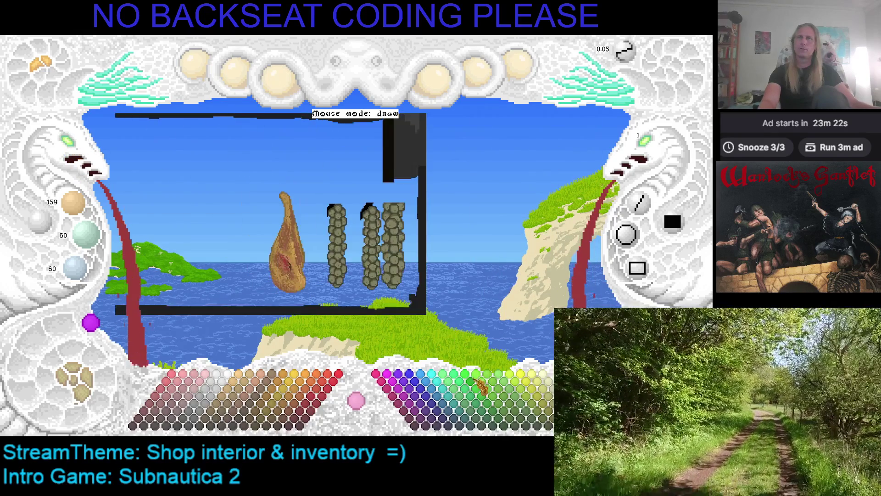
click(105, 159)
click(85, 158)
click(99, 396)
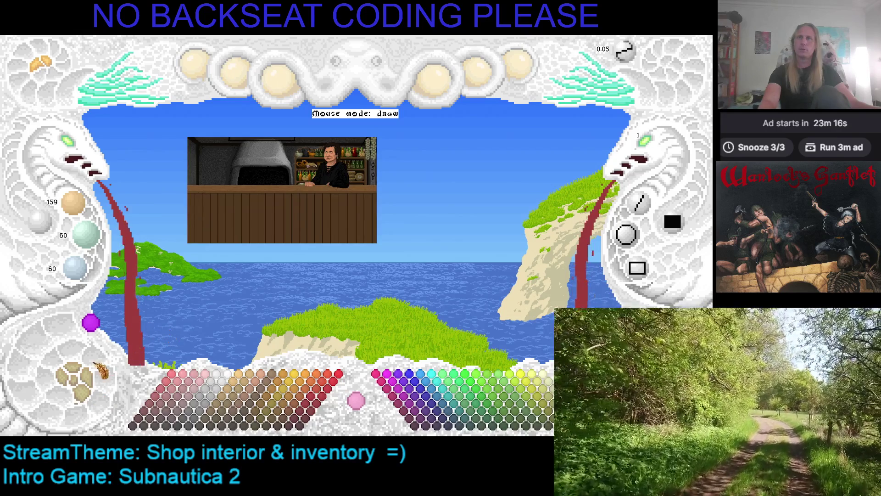
key(space)
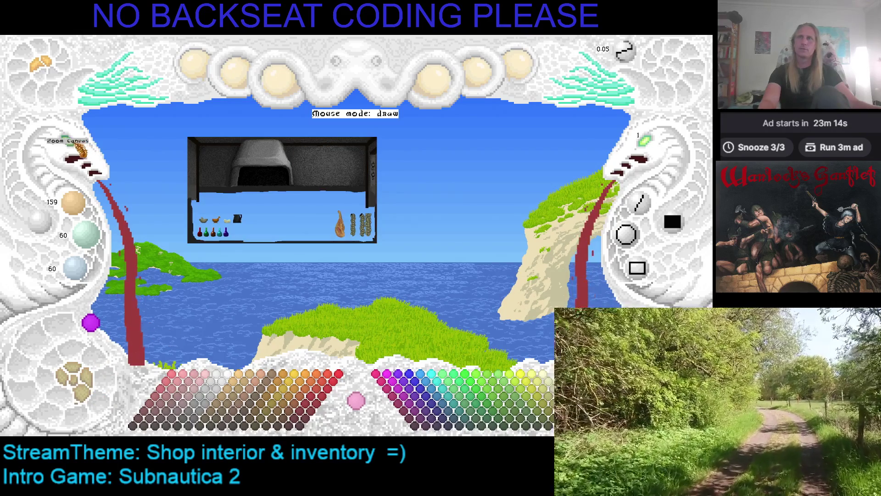
click(78, 153)
click(73, 154)
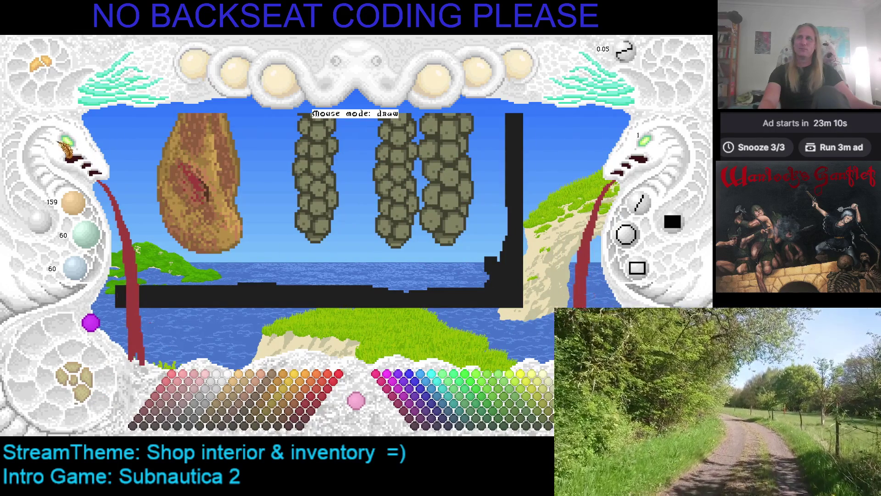
click(71, 149)
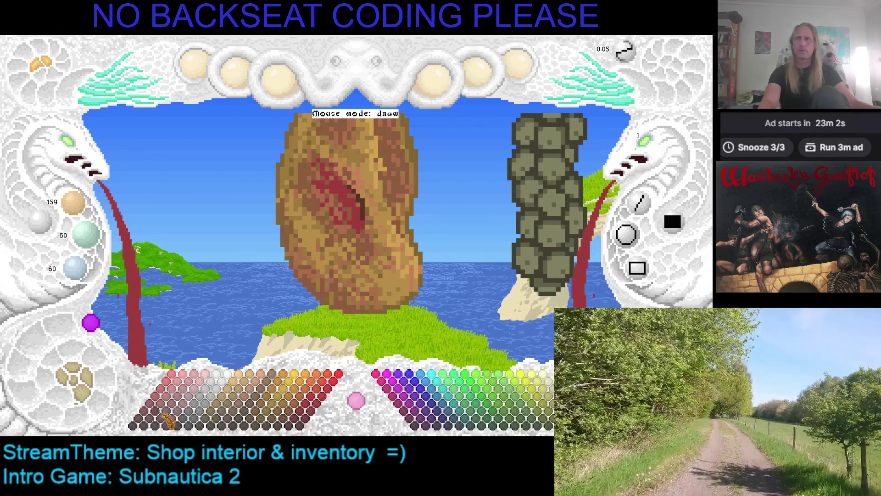
Step: Eyedrop a dark brown and several reds from the ham's streak
right_click(362, 196)
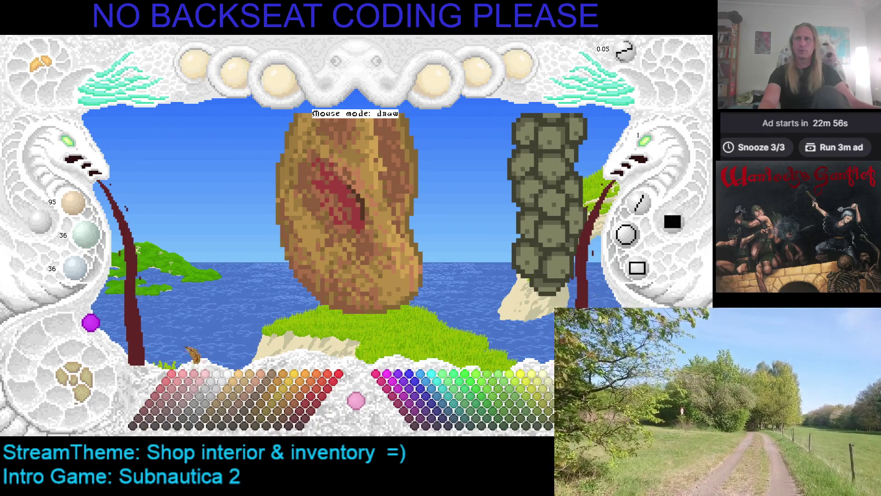
right_click(339, 179)
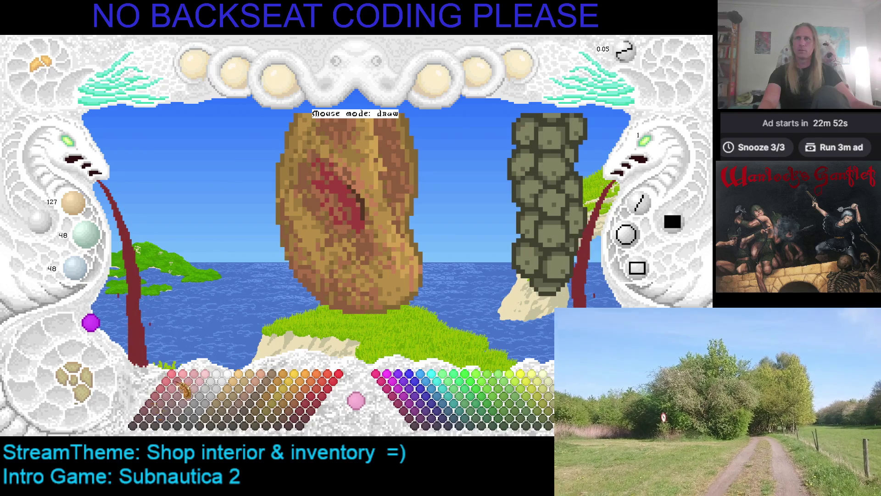
right_click(349, 178)
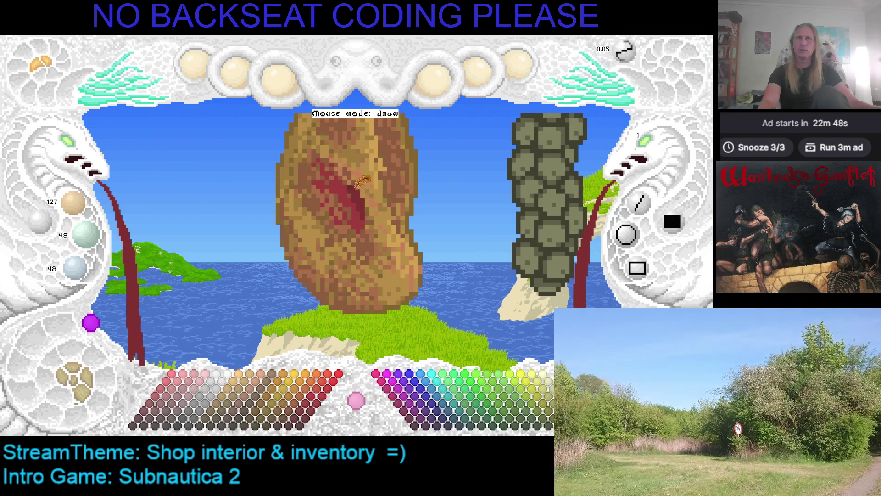
right_click(343, 177)
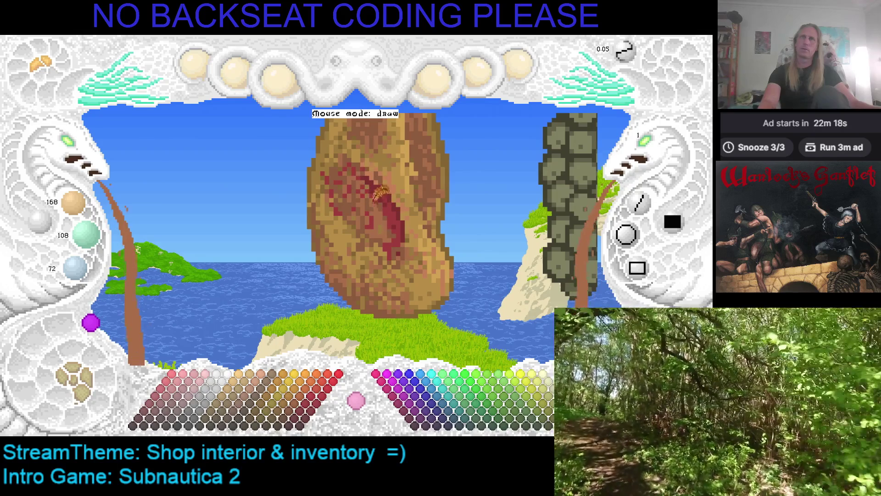
Step: Sample the ham's red meat tone and view the ham from other angles
right_click(388, 202)
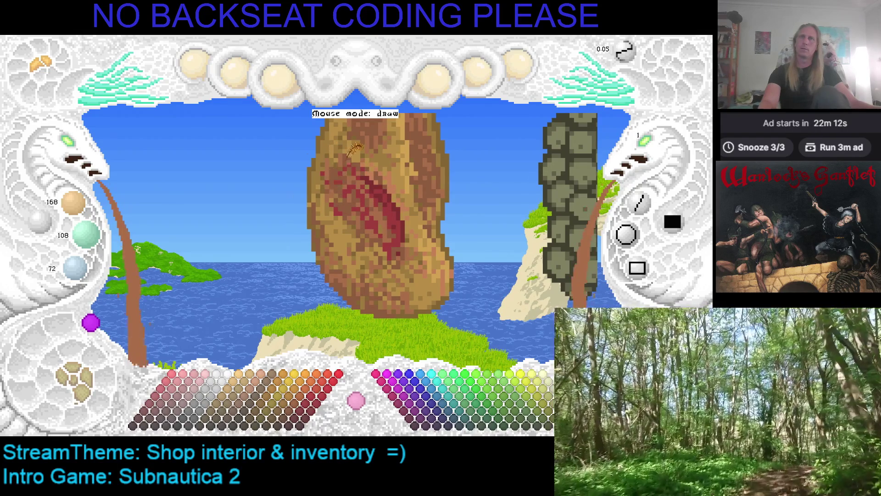
key(space)
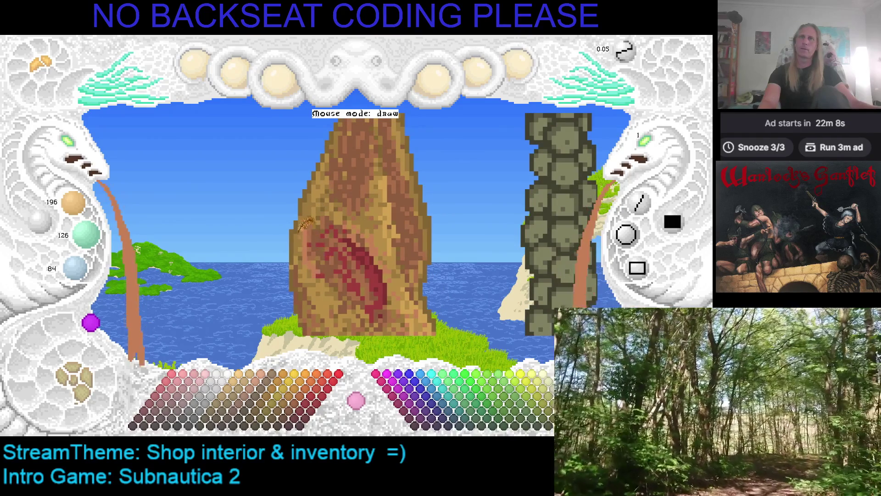
key(space)
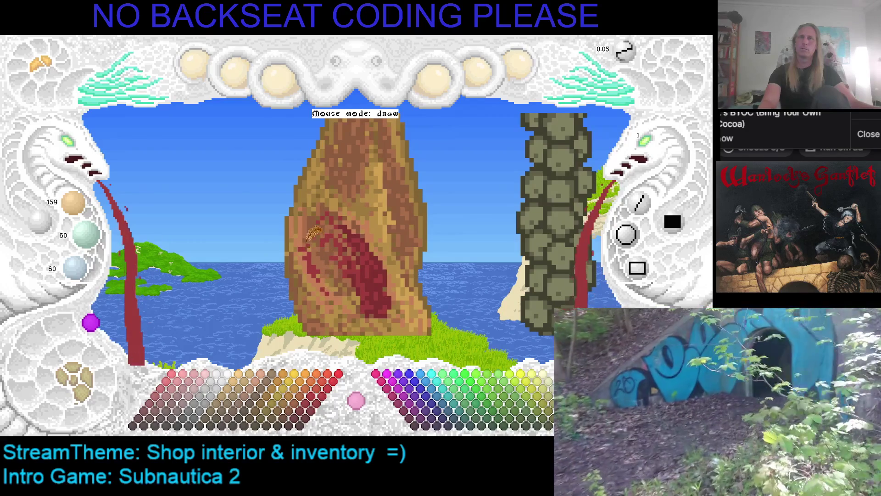
Step: Sample the ham's tan skin, then try orange and tan swatches, ending on saturated orange
right_click(311, 234)
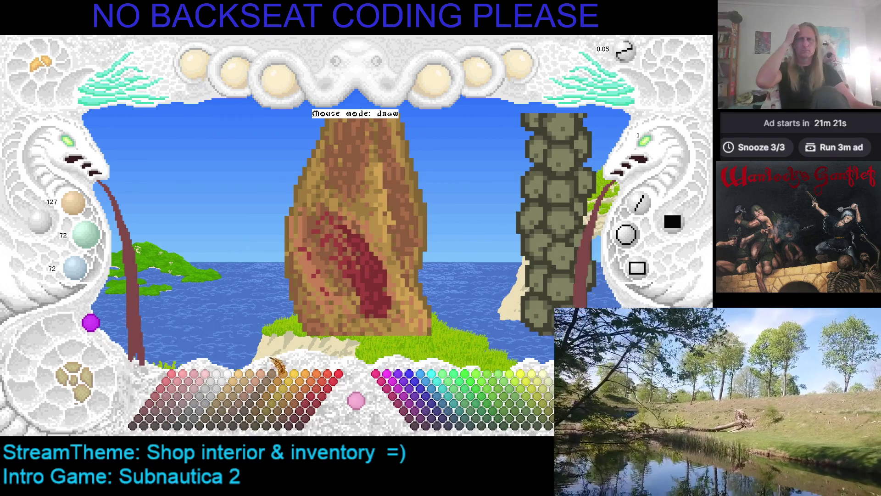
click(271, 377)
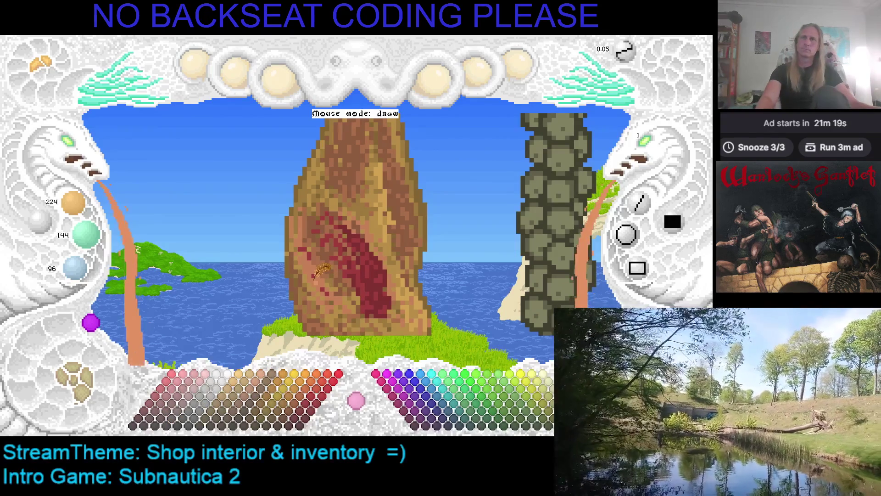
click(263, 387)
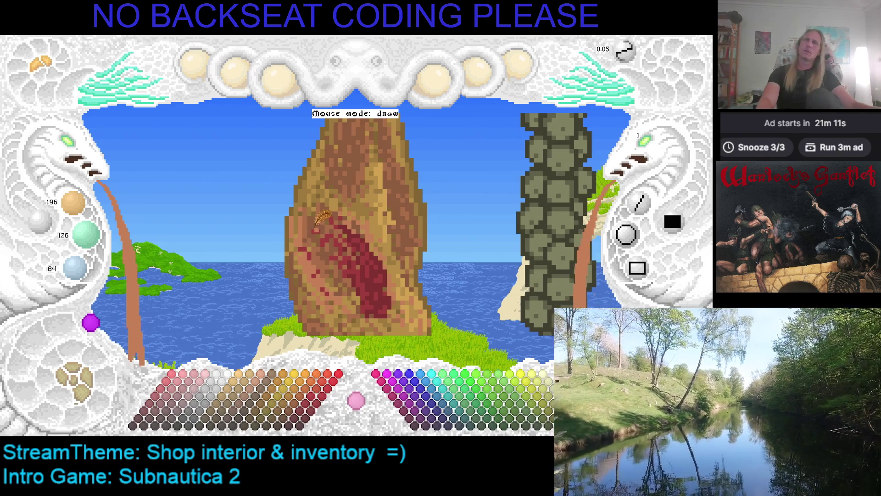
scroll(322, 214, down, 2)
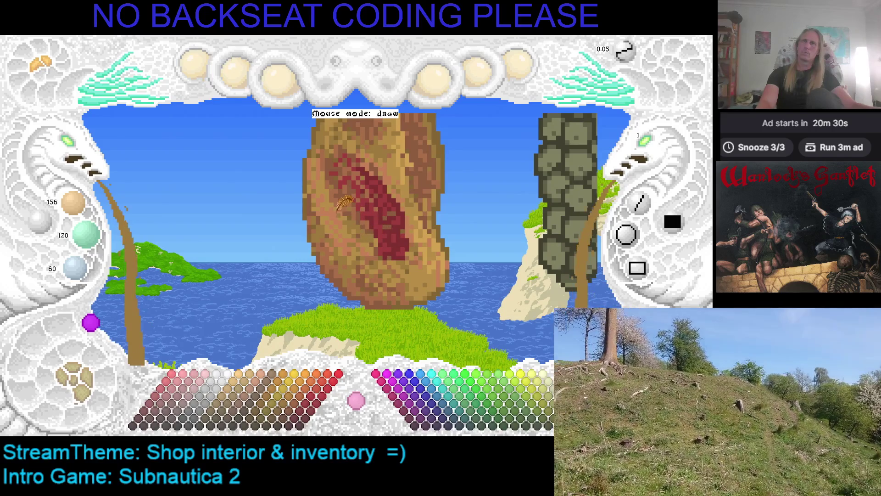
scroll(338, 210, up, 2)
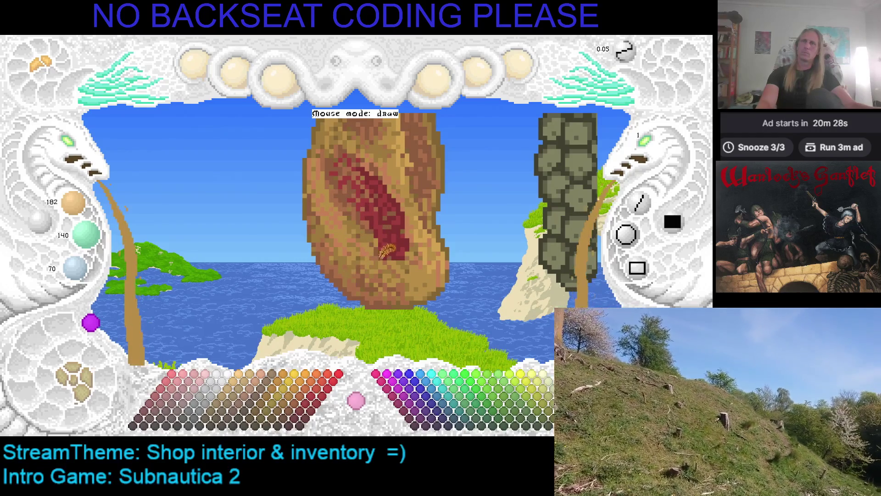
click(298, 406)
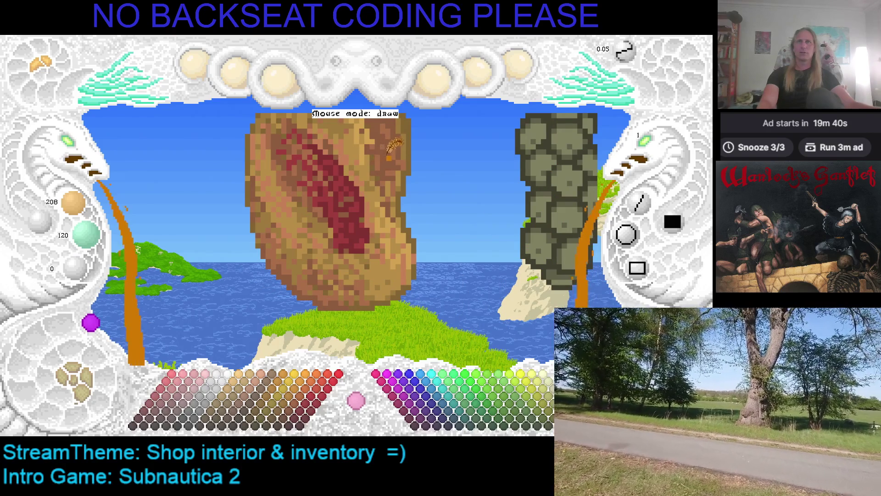
Step: Mottle the solid red stripe while sampling tan and brown tones from the ham
right_click(365, 163)
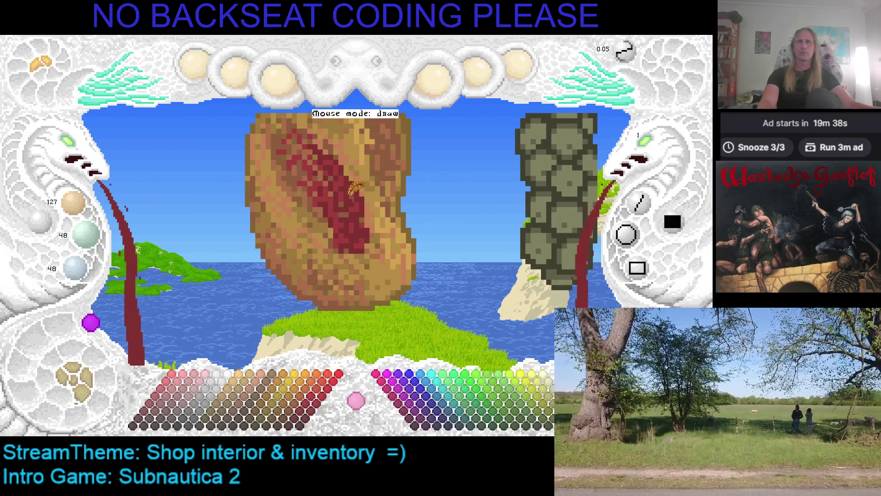
right_click(386, 160)
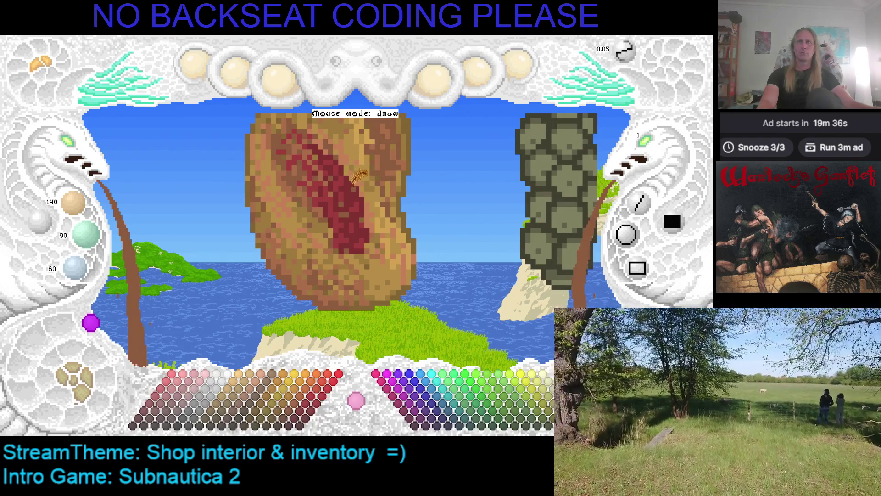
key(ctrl+z)
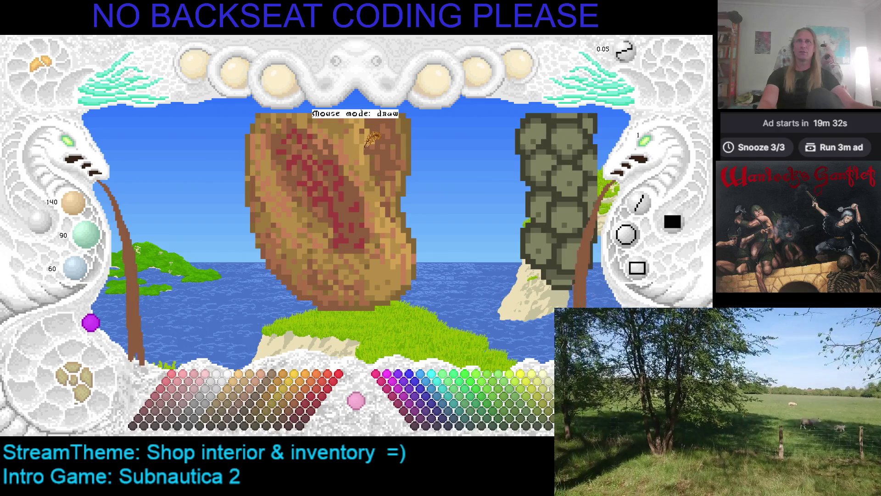
right_click(365, 140)
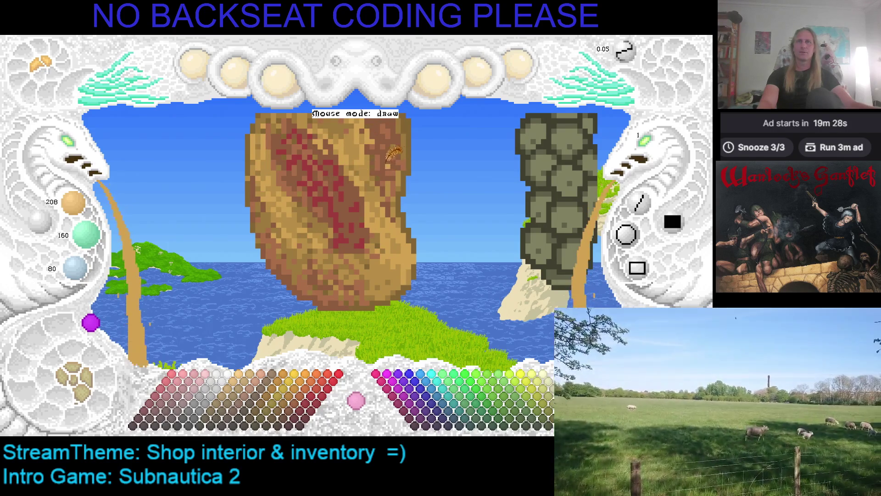
right_click(379, 157)
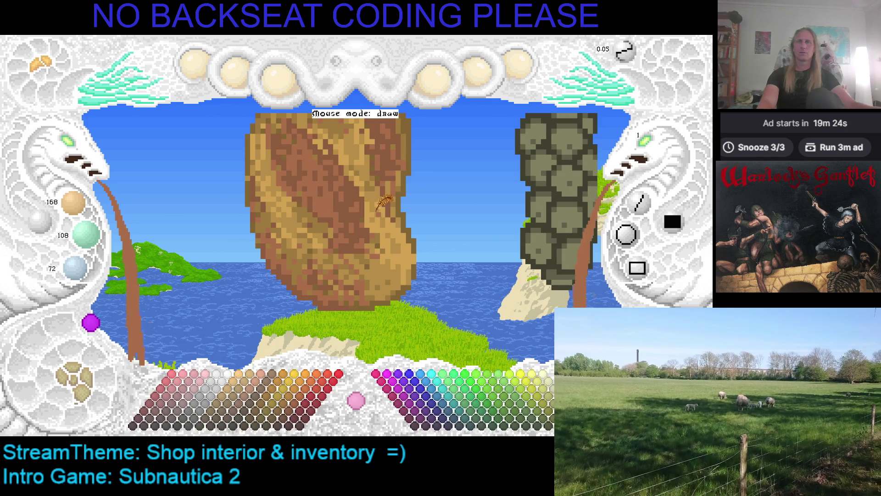
right_click(351, 263)
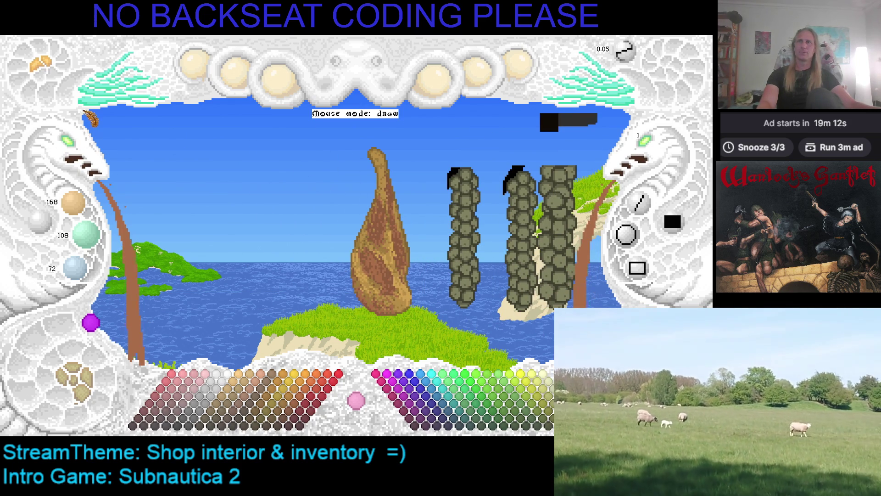
Step: Mark a rectangle around the ham and copy it
key(d)
click(336, 147)
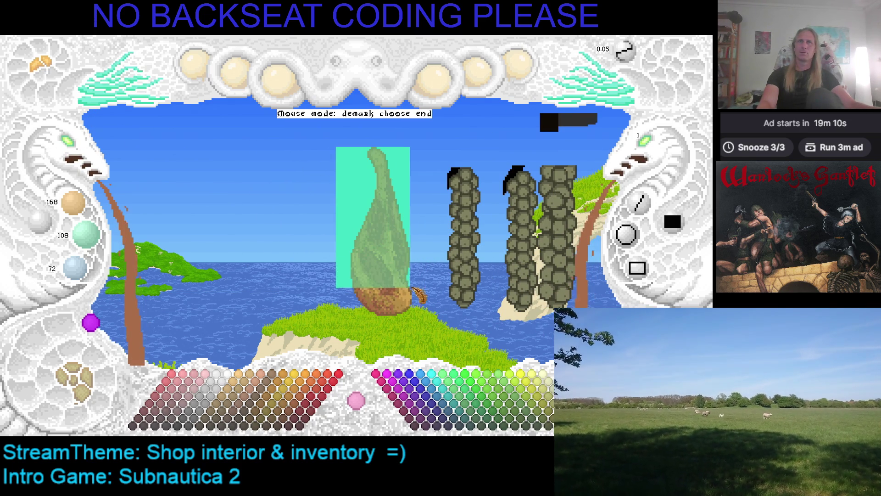
click(424, 318)
key(c)
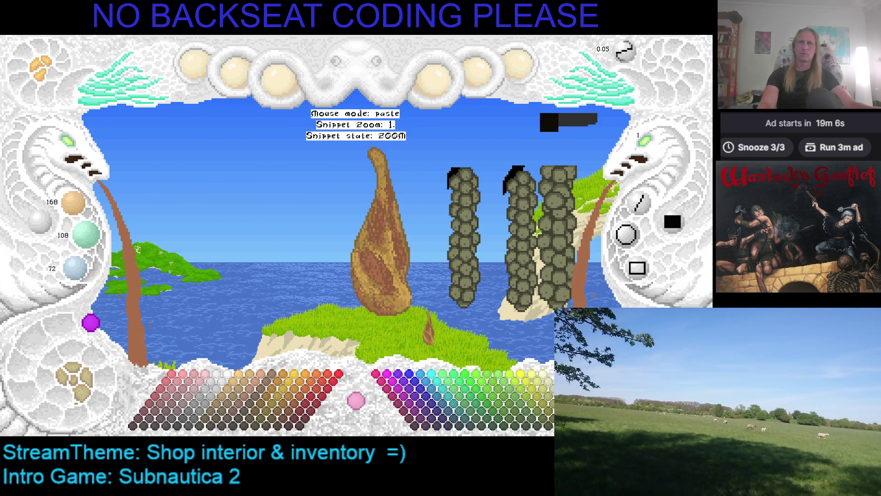
Step: Stamp the copied ham beside the original
key(h)
scroll(266, 209, up, 4)
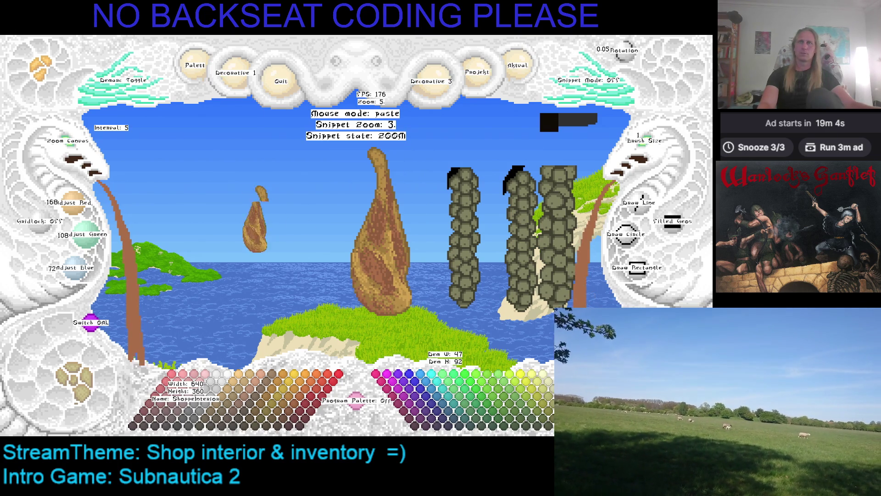
key(Escape)
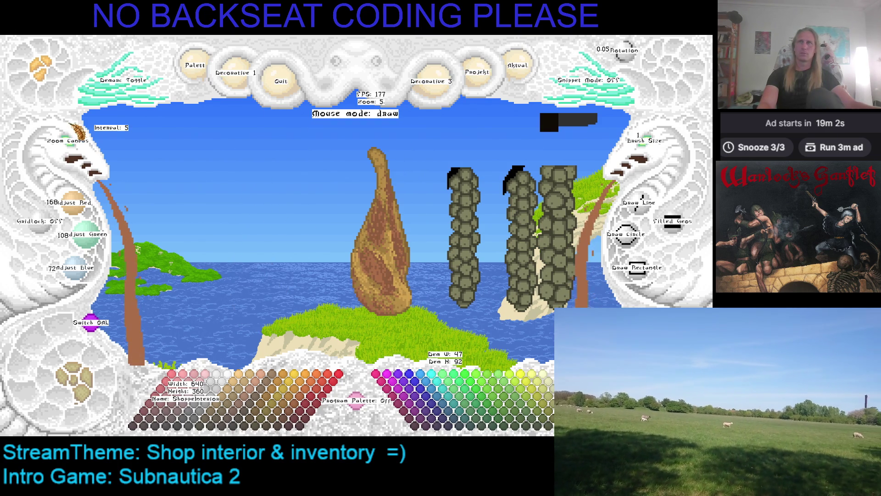
scroll(349, 230, down, 2)
key(h)
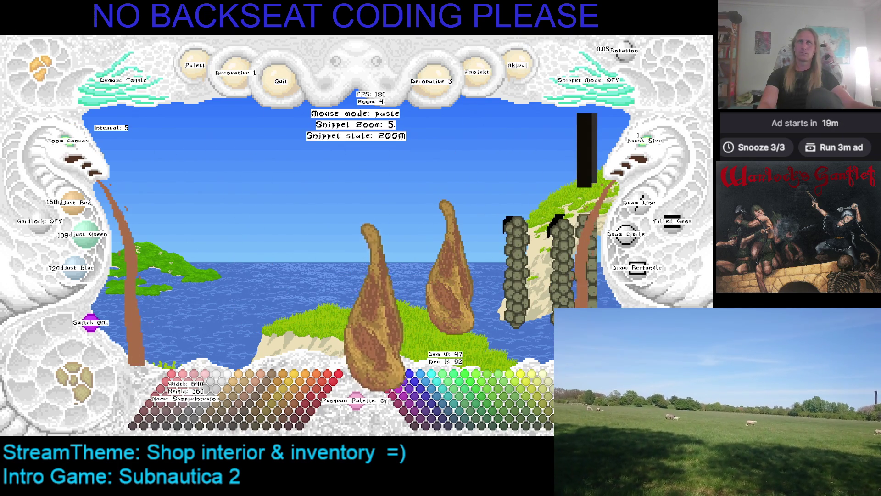
scroll(367, 271, down, 1)
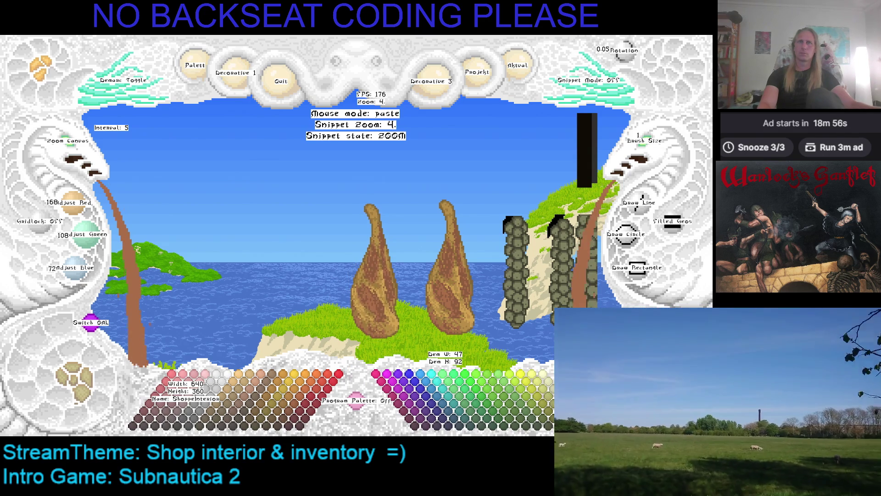
key(h)
Step: Pan around the hams, cancel a second pending paste, and bring both hams into view
key(Right)
key(Down)
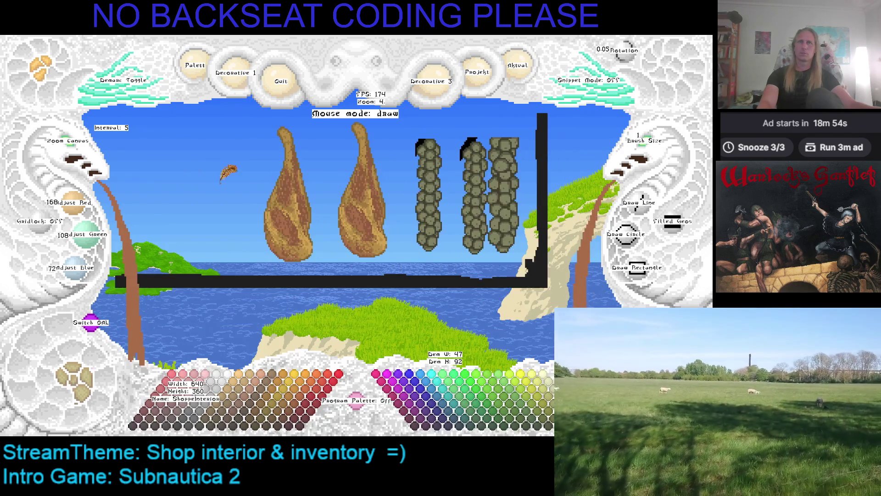
scroll(321, 197, up, 1)
key(Right)
key(Down)
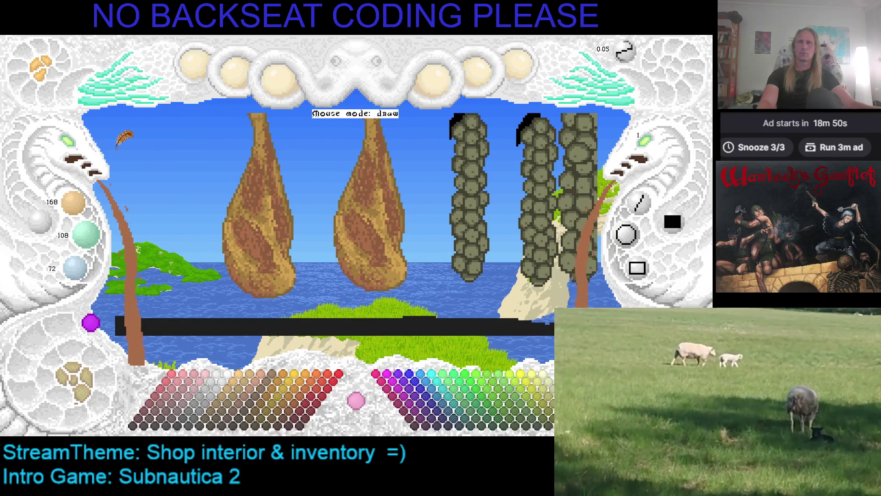
key(Left)
key(Up)
key(ctrl+z)
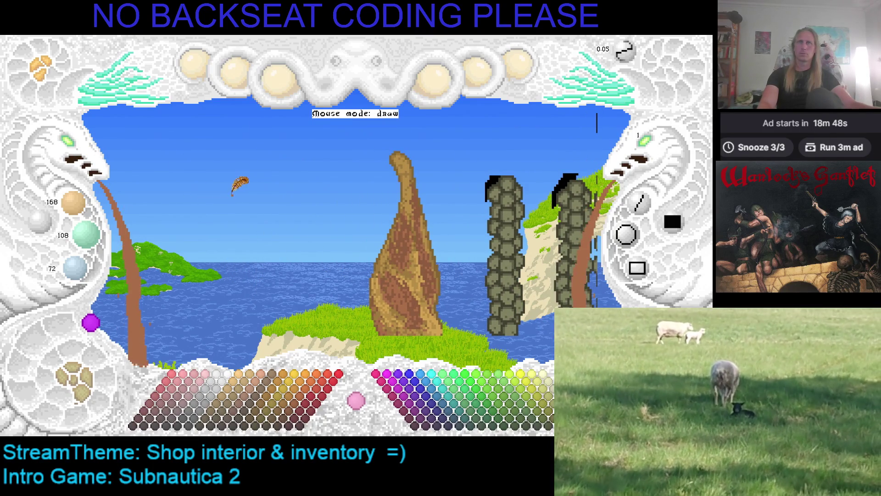
key(ctrl+v)
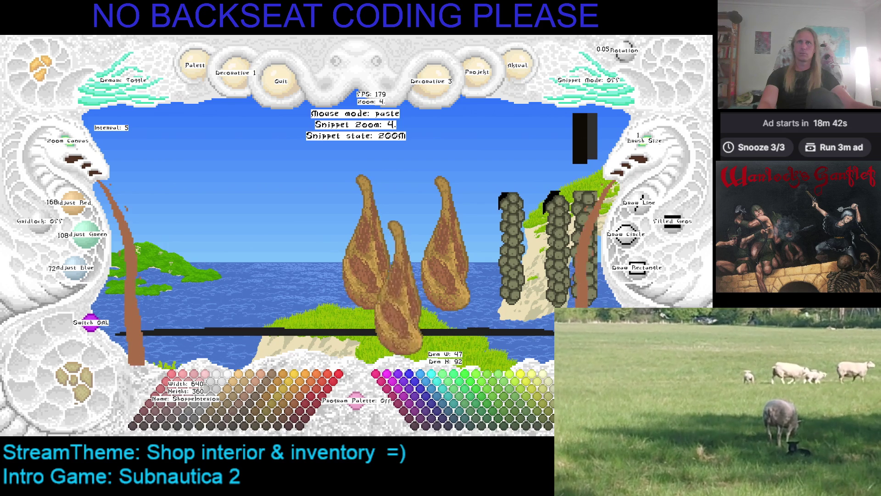
key(Escape)
drag(408, 231, 300, 186)
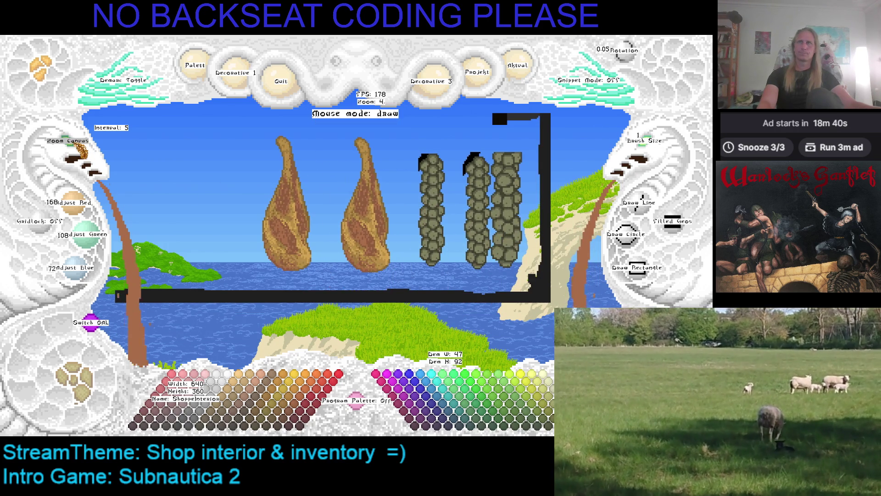
Step: Zoom in, eyedrop the ham's dark brown and light tan, then zoom back out
scroll(443, 227, up, 5)
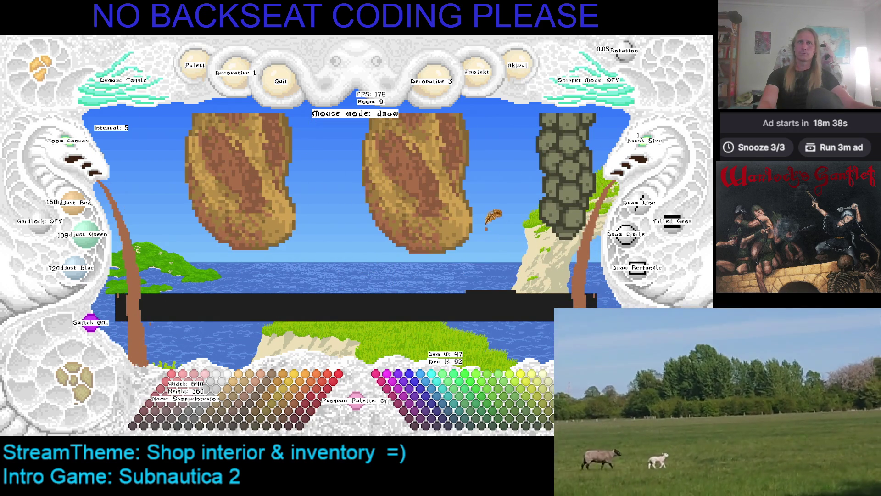
right_click(475, 209)
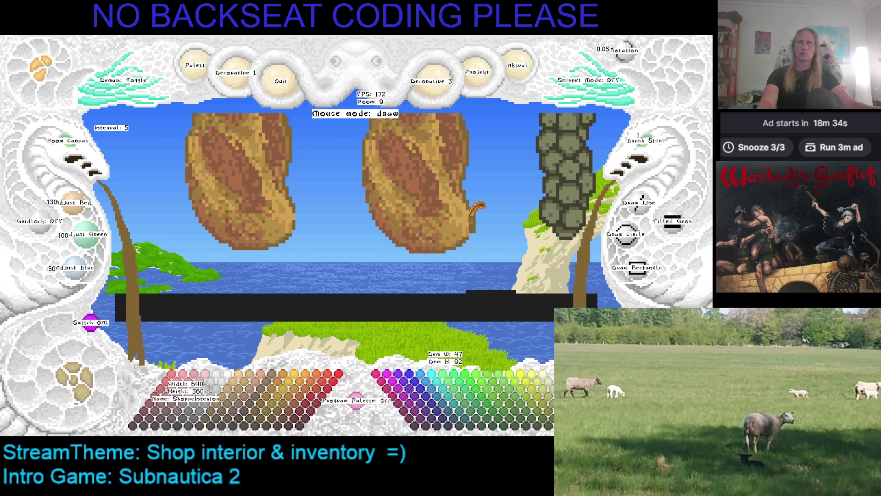
right_click(472, 221)
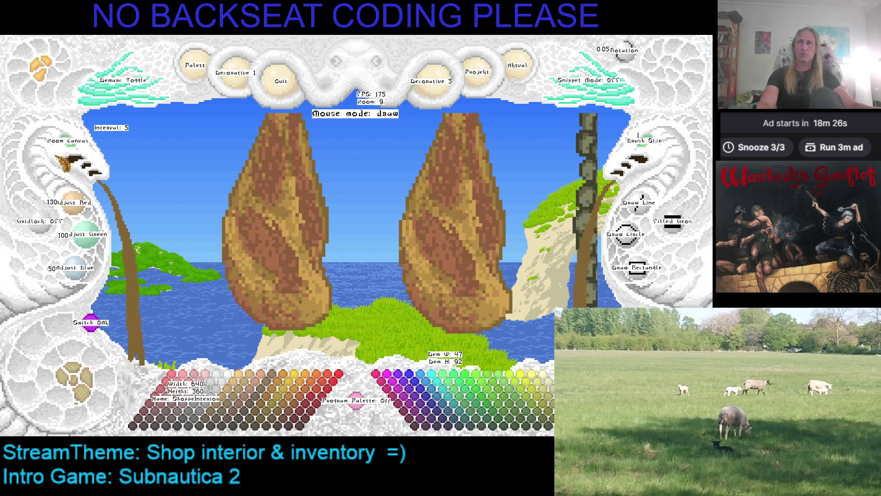
scroll(76, 149, down, 4)
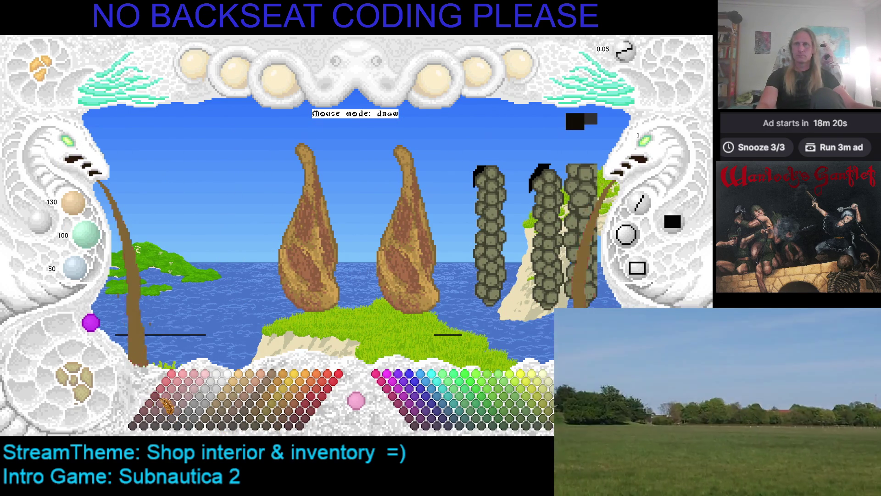
Step: Try a dark red fill on both hams, restore their brown texture, and flip scenes and back
click(312, 220)
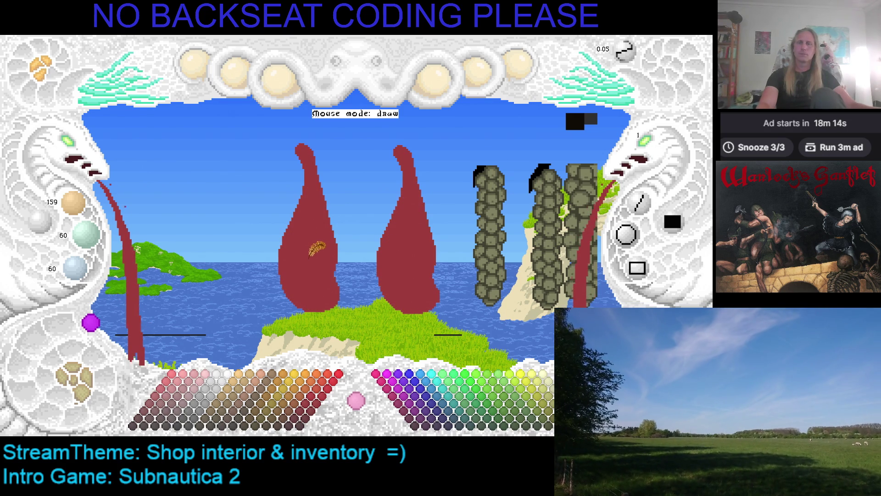
click(316, 247)
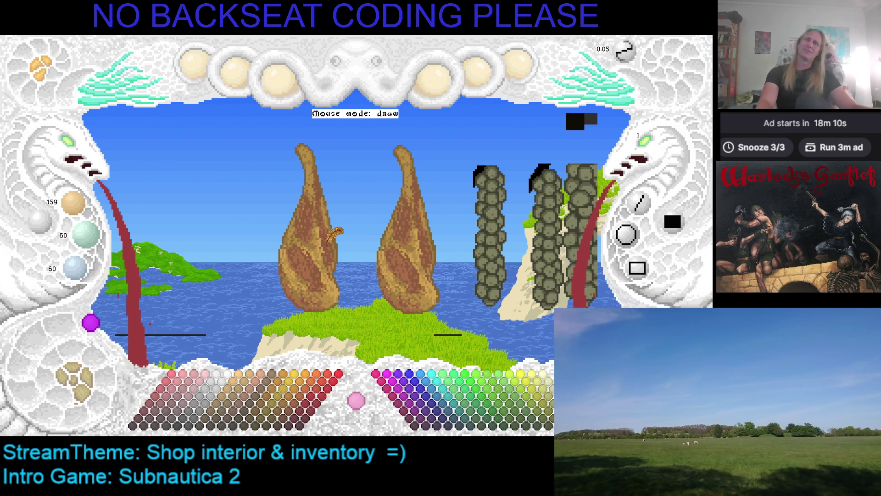
key(Right)
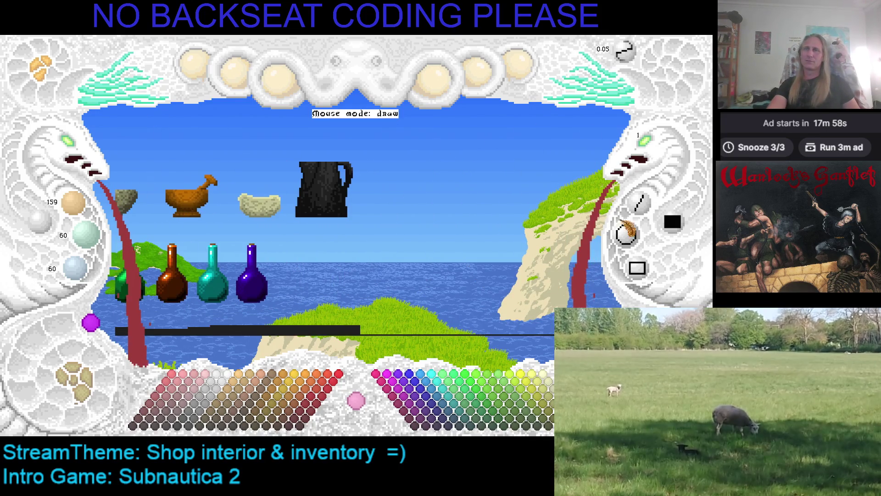
key(Right)
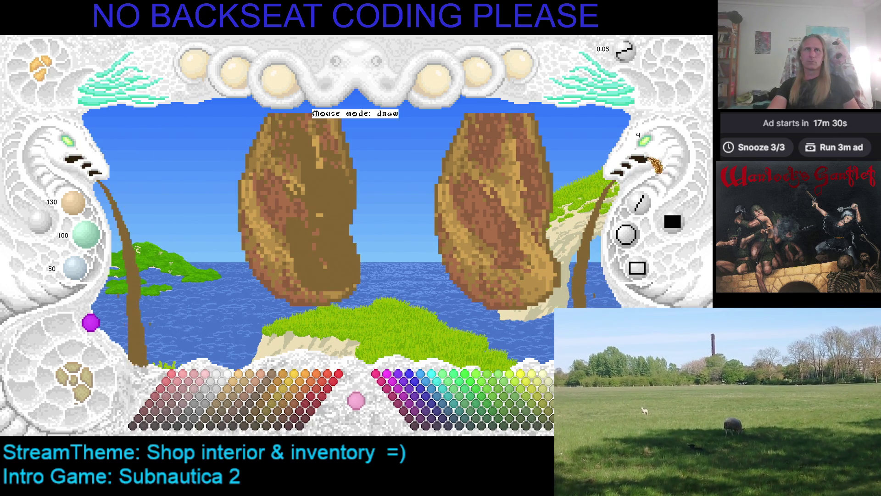
Step: Shift the view over the hams and step back and forth through the undo history
key(Left)
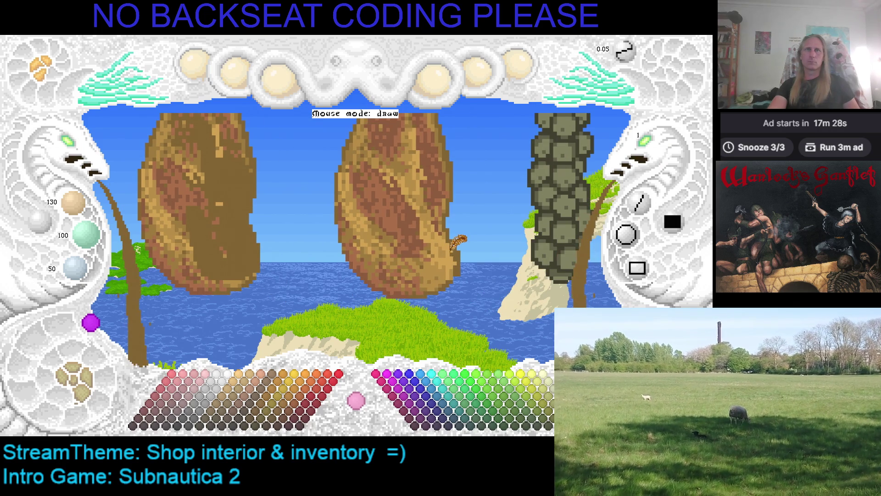
scroll(460, 238, up, 1)
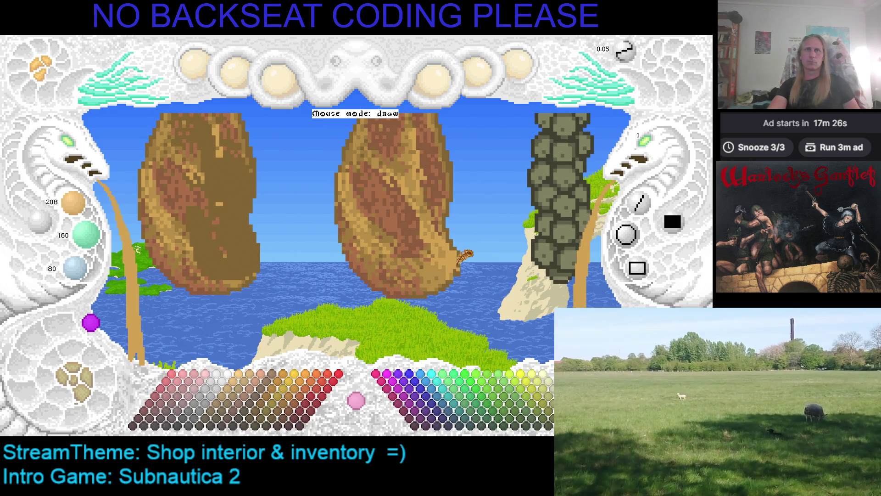
scroll(441, 269, up, 2)
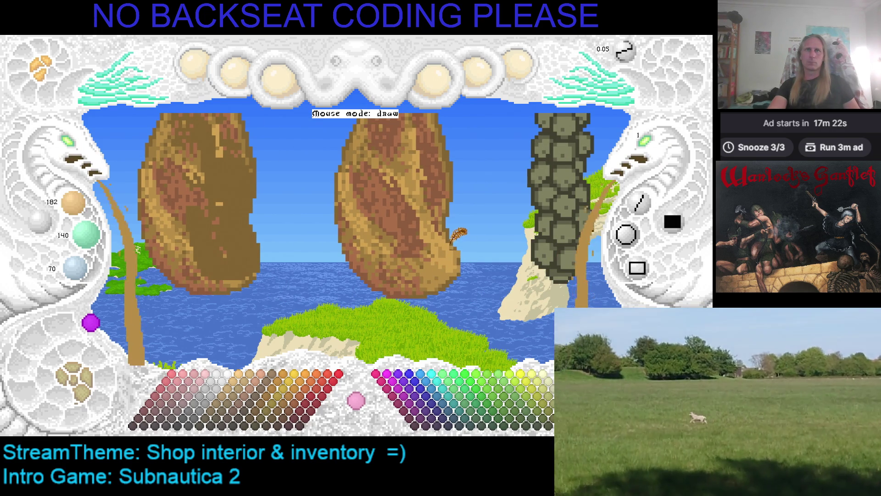
scroll(459, 236, down, 2)
key(ctrl+z)
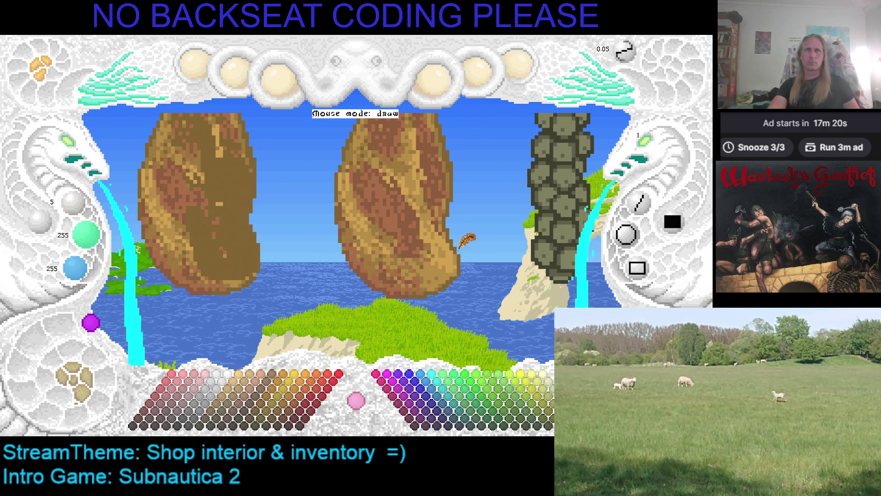
key(ctrl+y)
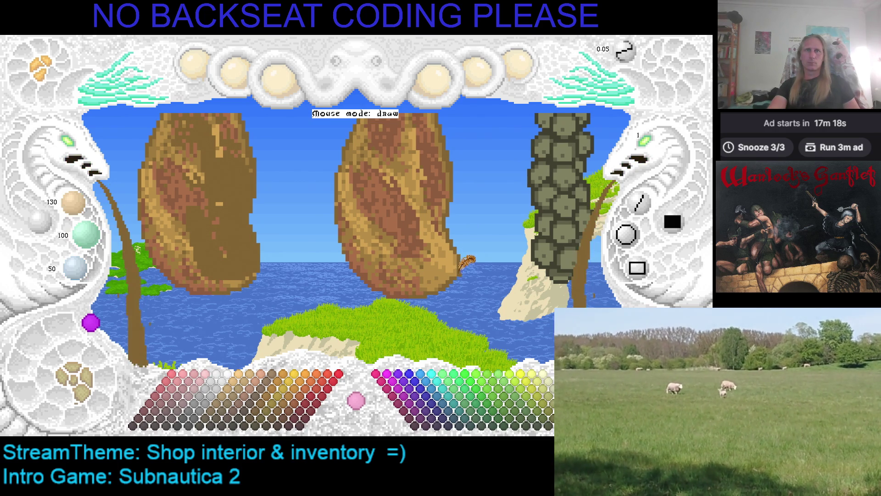
key(ctrl+y)
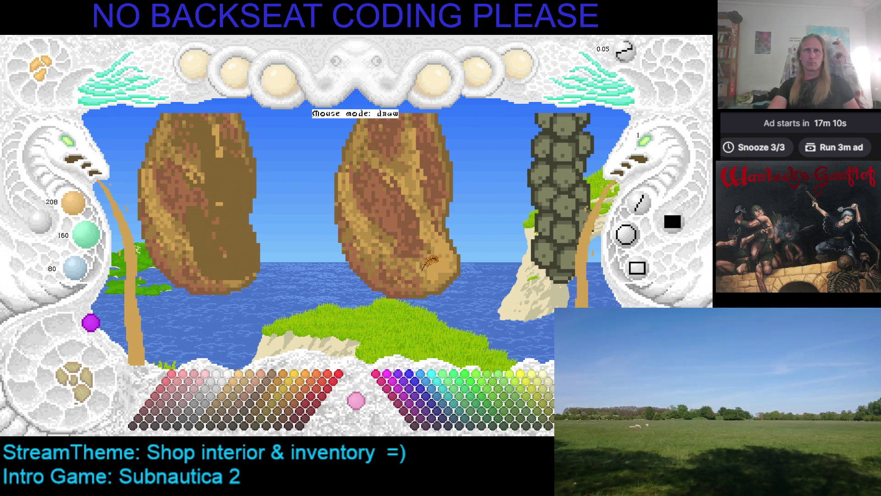
key(ctrl+z)
key(ctrl+z)
key(ctrl+z)
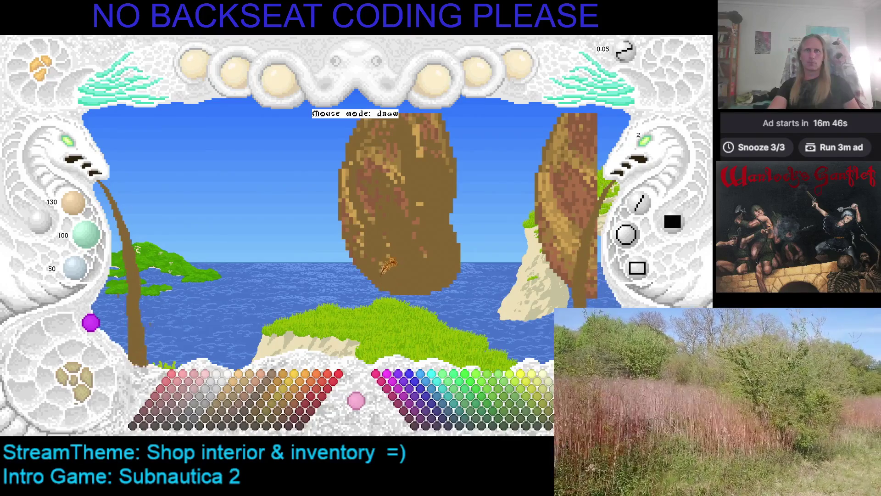
Step: Raise the brush size from 2 to 4 and extend the ham's lower-left edge in dark brown
key(ctrl+z)
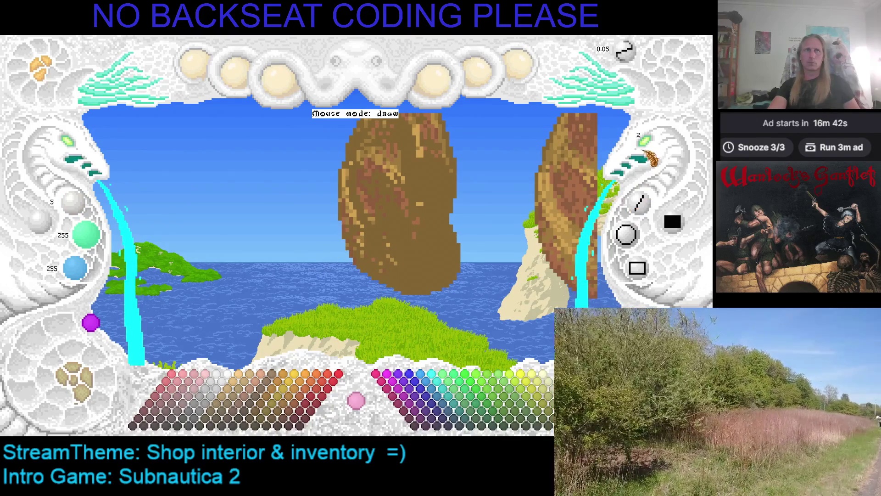
key(ctrl+y)
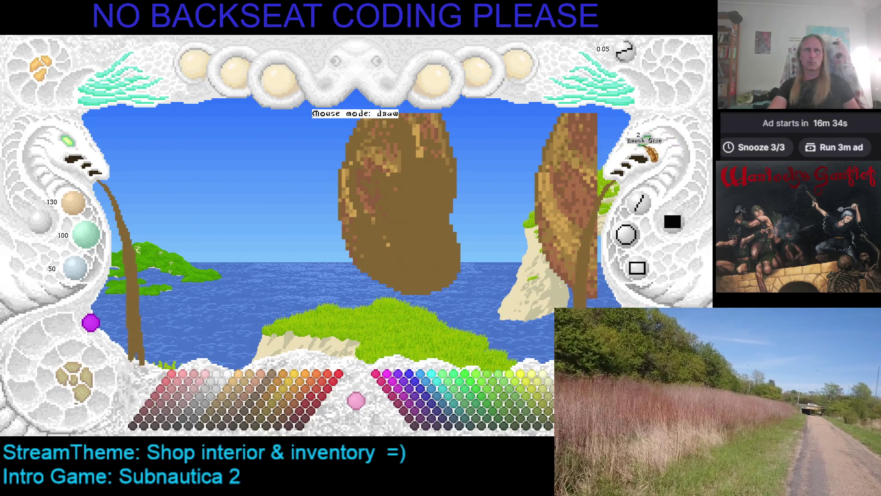
scroll(651, 154, up, 2)
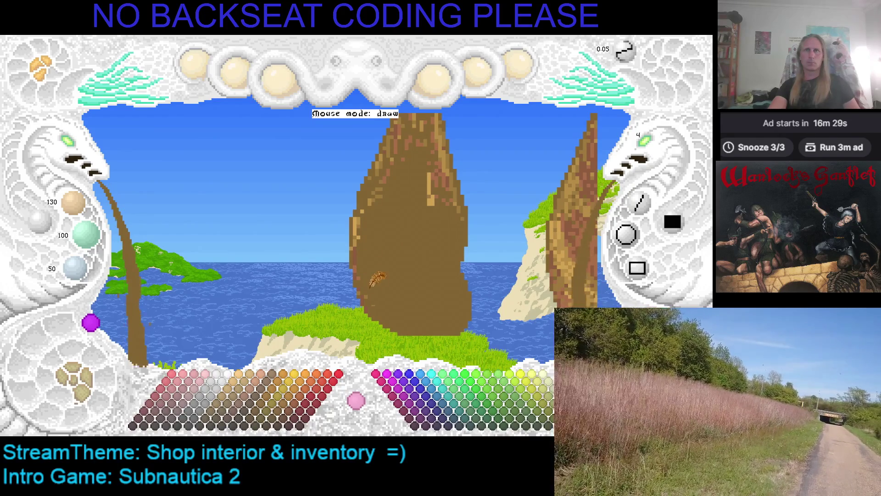
drag(365, 312, 354, 316)
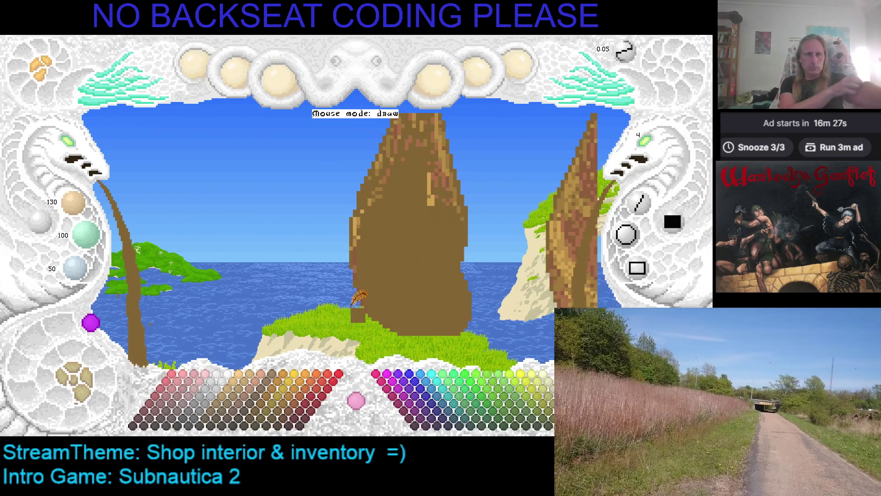